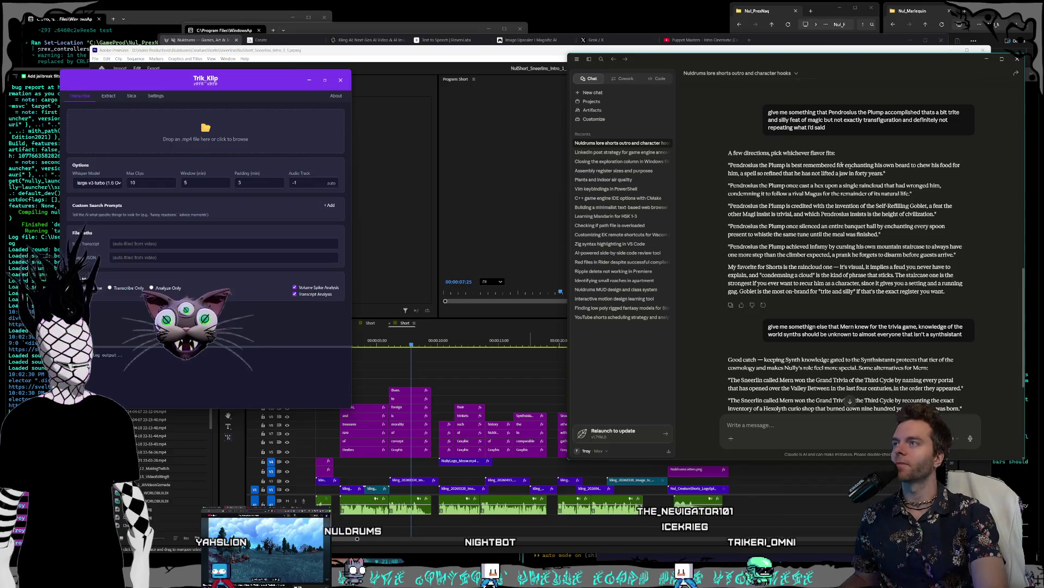
# Bring the Premiere Pro window in front of Trik_Klip and show the recent projects list.
pyautogui.click(515, 56)
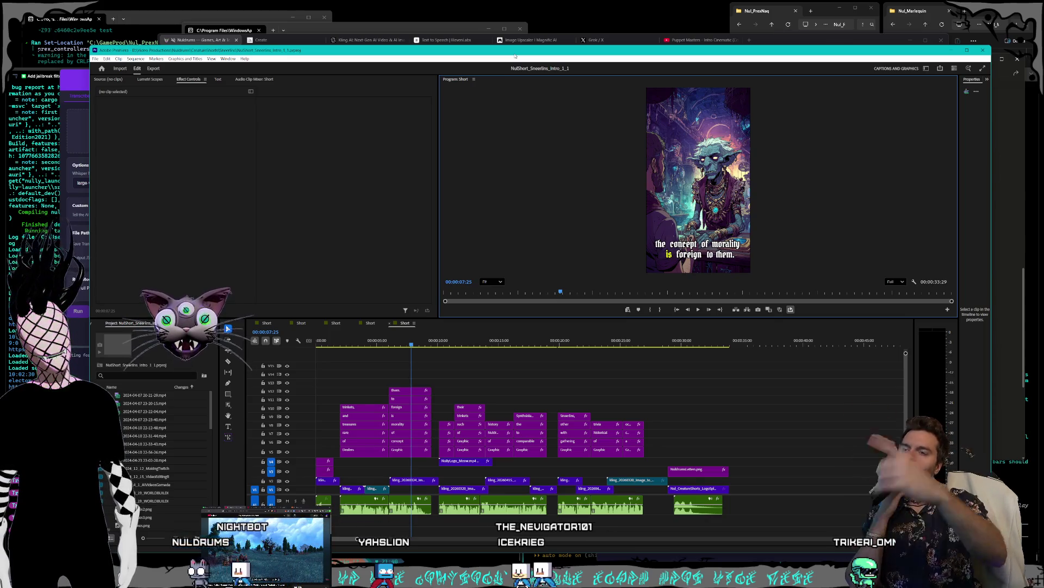
pyautogui.click(95, 59)
# Open the recent vibe-coders game engine project and scrub clip_03_Shorts back to one second.
pyautogui.moveTo(114, 95)
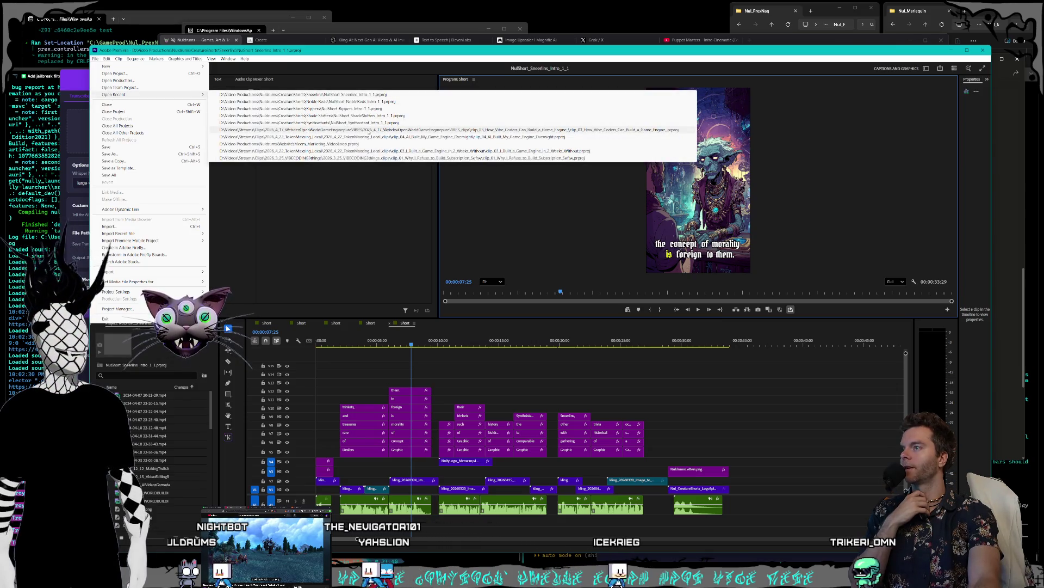
pyautogui.click(369, 131)
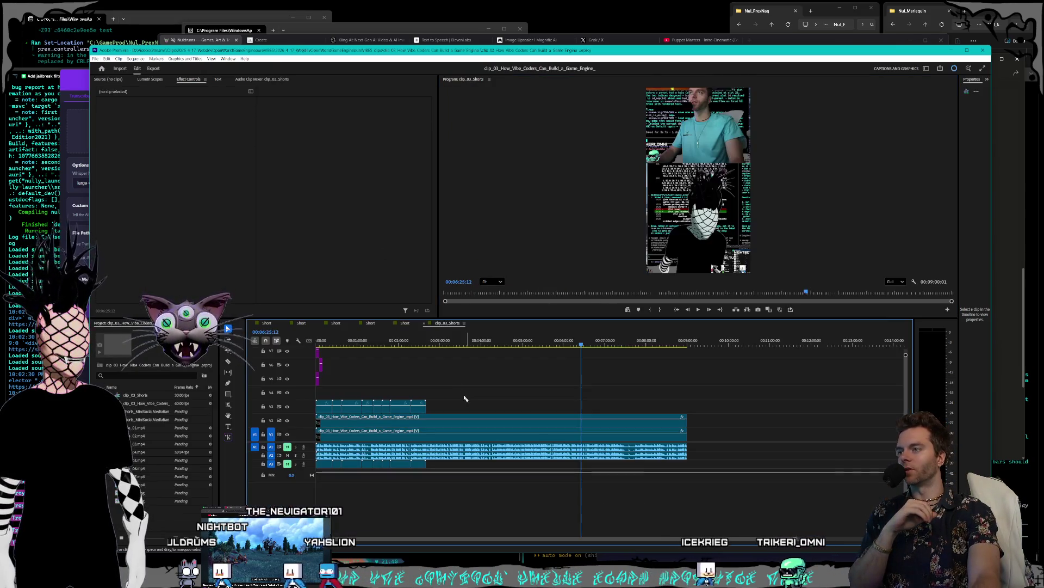
pyautogui.moveTo(583, 340)
pyautogui.mouseDown()
pyautogui.moveTo(327, 340)
pyautogui.moveTo(471, 343)
pyautogui.mouseUp()
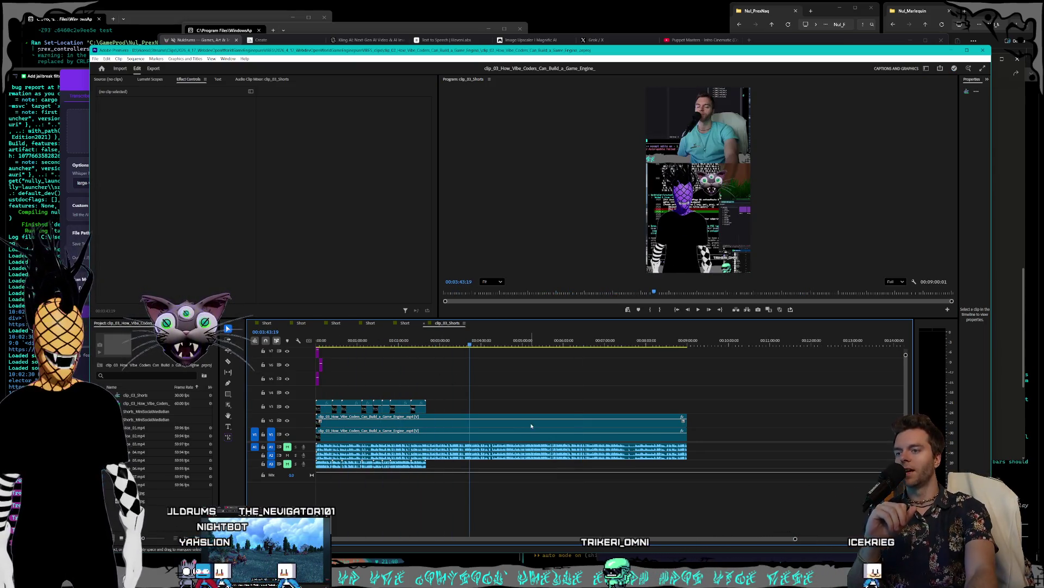
pyautogui.moveTo(391, 337); pyautogui.dragTo(317, 340)
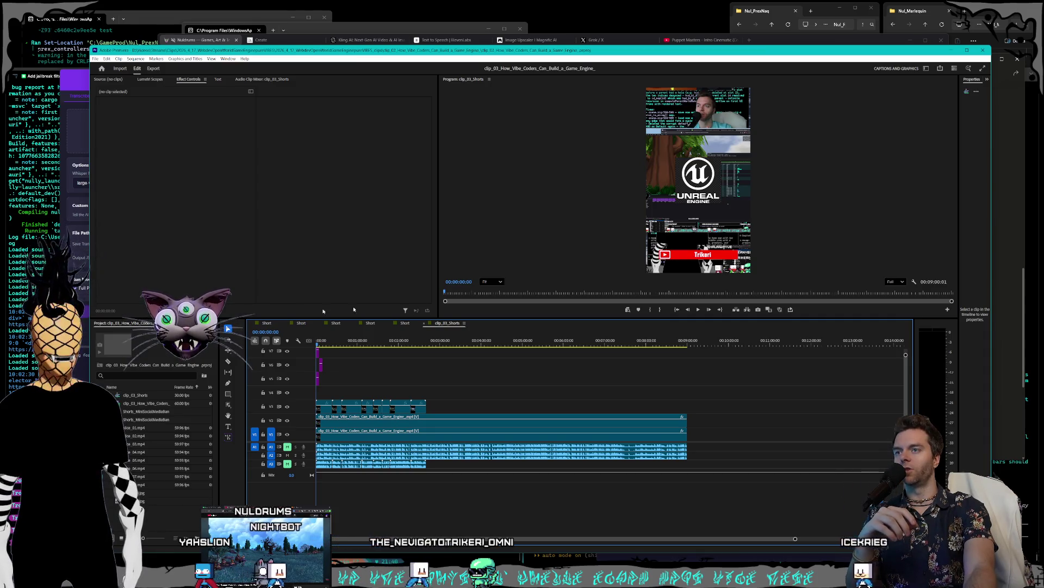
pyautogui.click(325, 340)
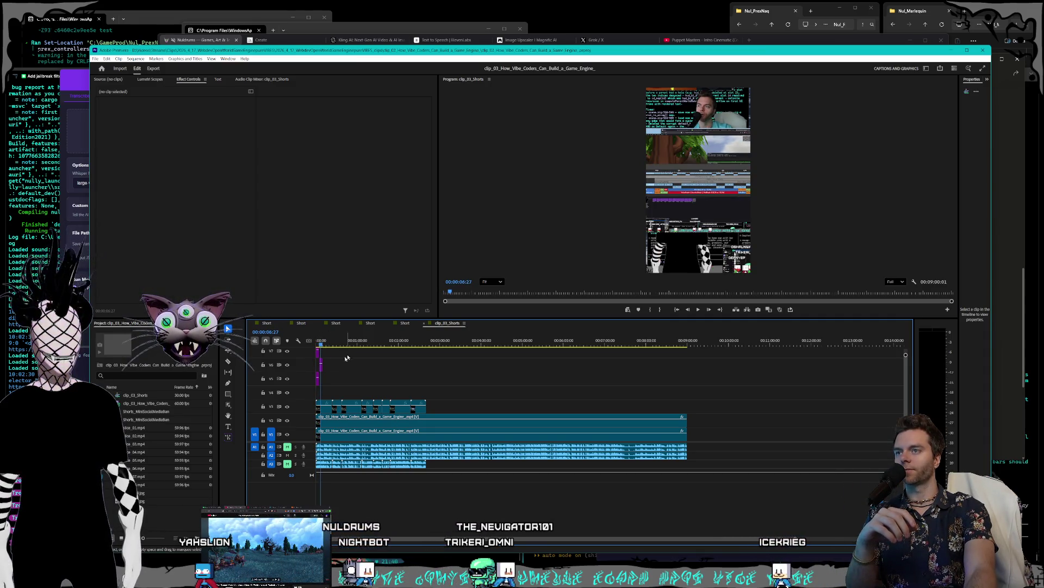
pyautogui.press('Up')
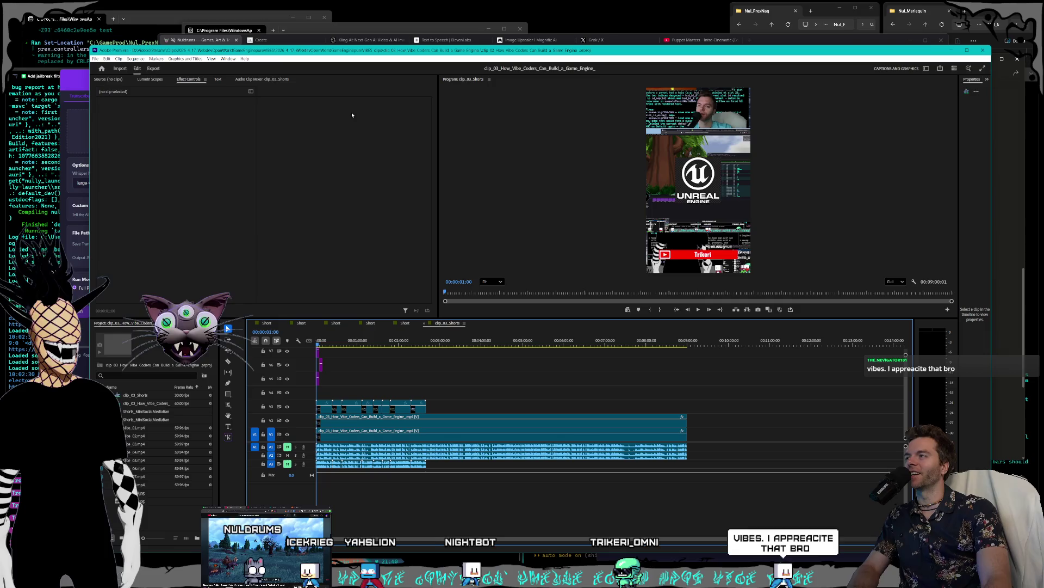
# Shrink the Premiere window and switch to the nuldrums.world games page in the browser.
pyautogui.moveTo(90, 47); pyautogui.dragTo(126, 50)
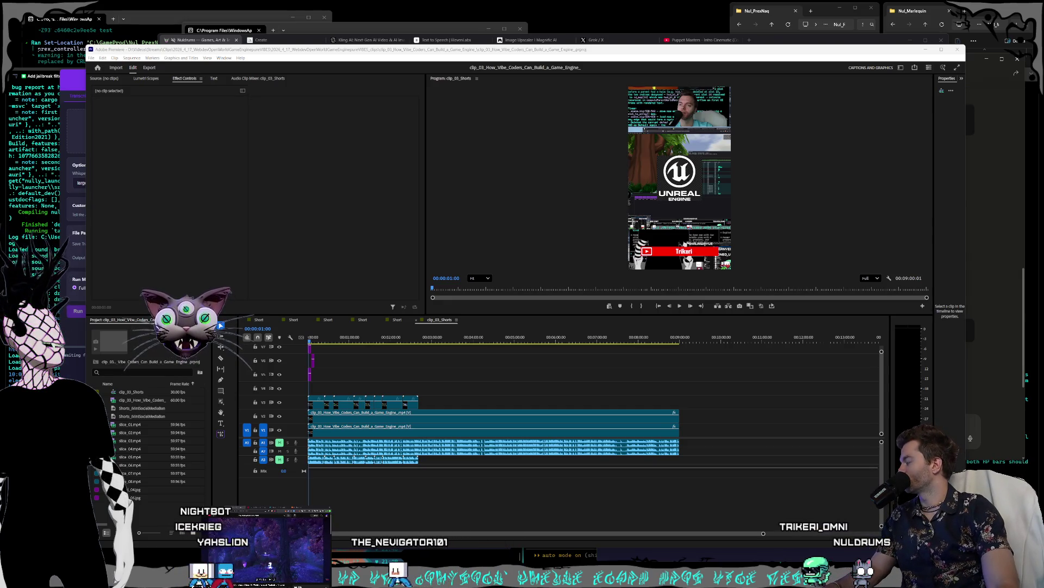
pyautogui.hotkey('alt', 'Tab')
pyautogui.moveTo(553, 321)
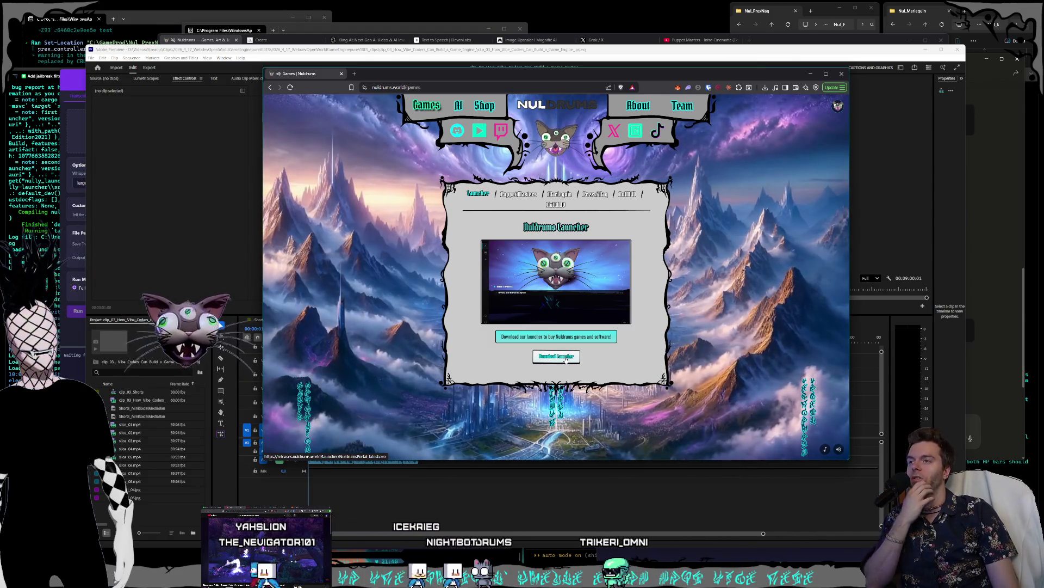
pyautogui.click(566, 359)
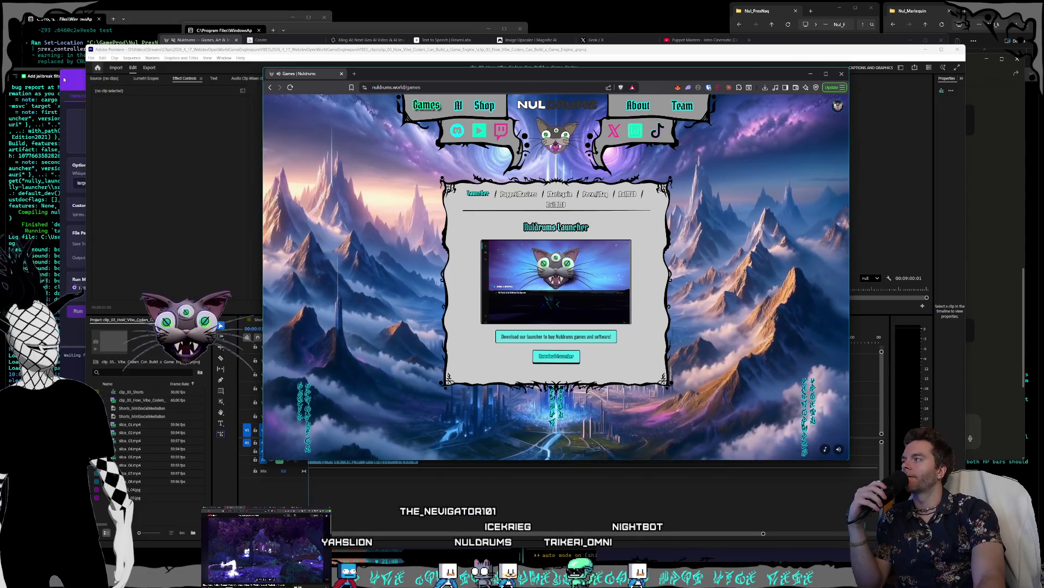
# Show Trik_Klip's settings with English transcription and the Claude-Sub (Claude Code) model profile.
pyautogui.click(63, 80)
pyautogui.click(158, 95)
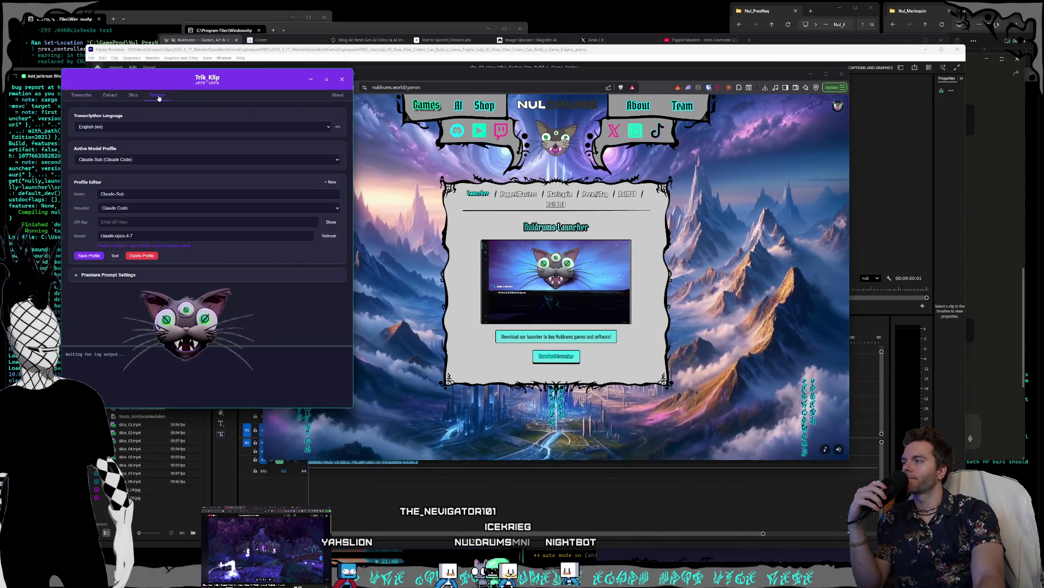
# Browse Trik_Klip's Slice and Extract options, ending on the Transcribe page with large-v3-turbo Whisper.
pyautogui.click(135, 96)
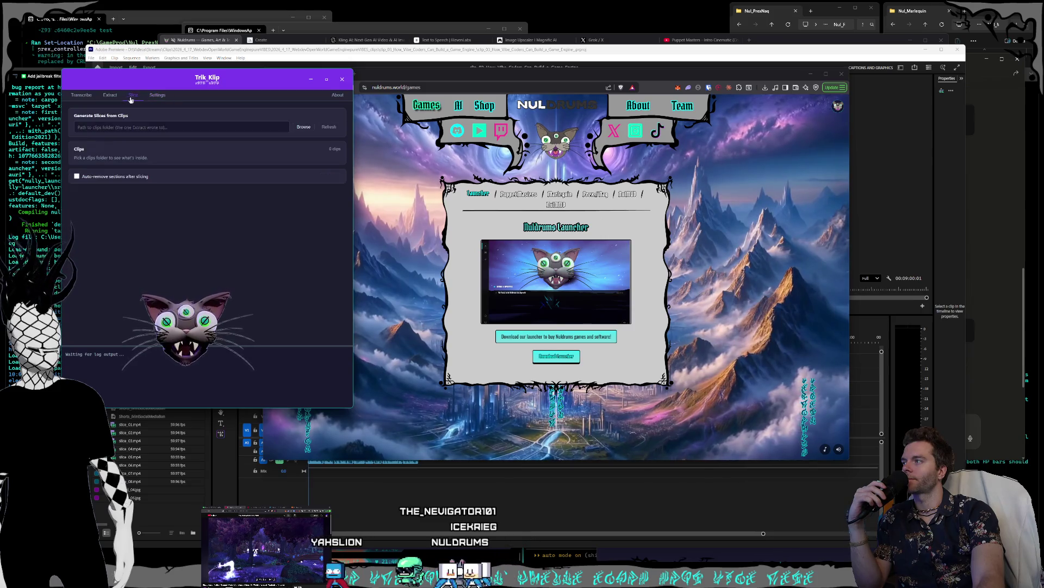
pyautogui.click(108, 98)
pyautogui.click(76, 95)
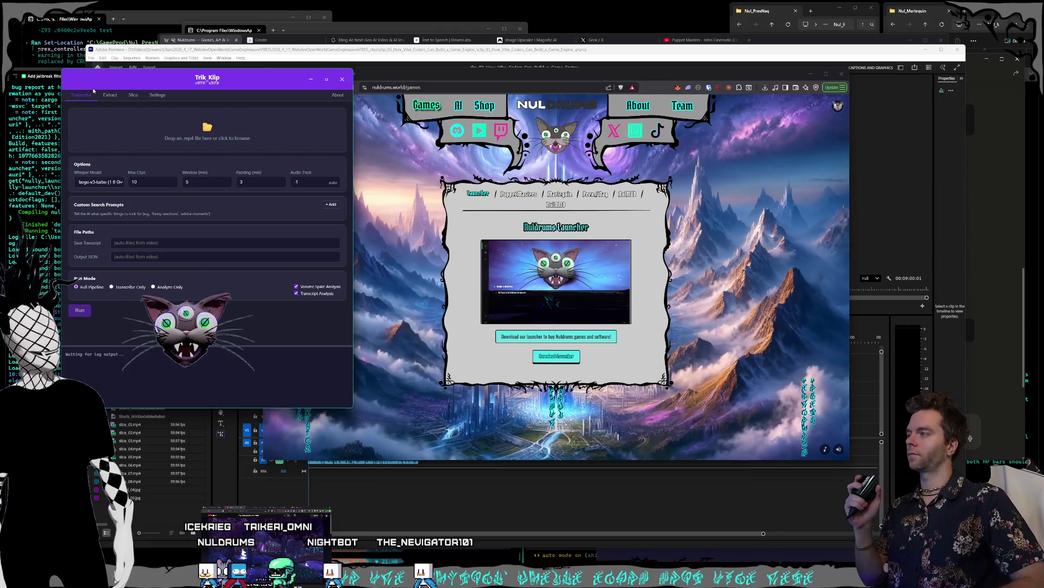
# Shift the browser left, preview the map's mountains and city views, then close the browser.
pyautogui.moveTo(483, 74)
pyautogui.mouseDown()
pyautogui.moveTo(498, 67)
pyautogui.moveTo(466, 76)
pyautogui.mouseUp()
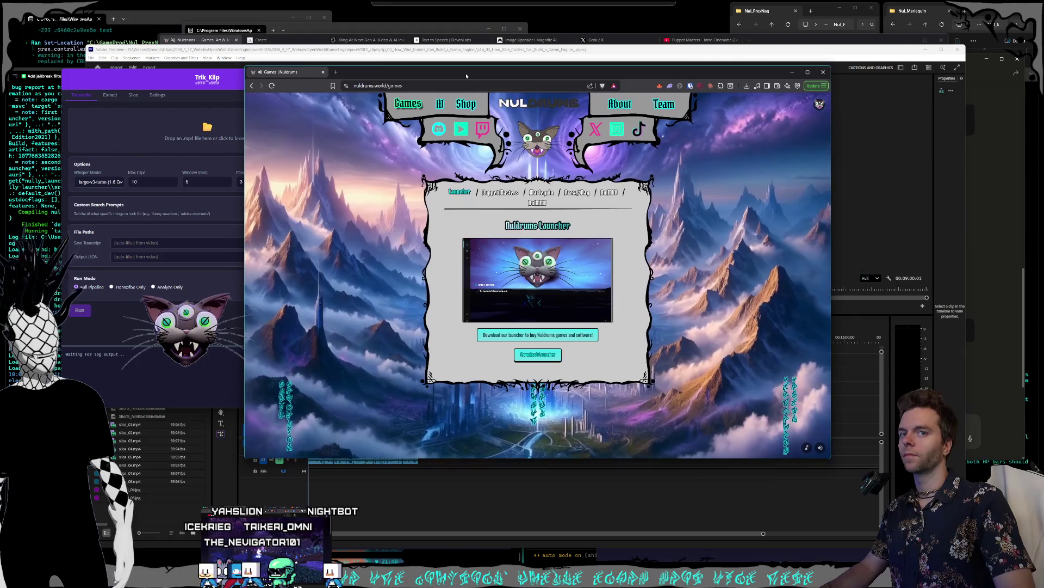
pyautogui.click(417, 85)
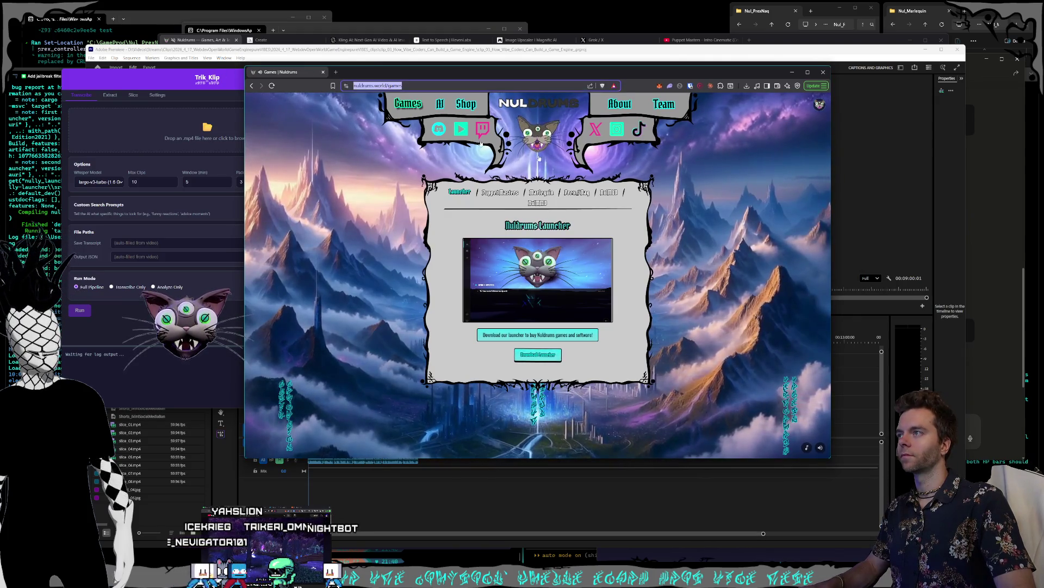
pyautogui.hotkey('alt', 'Tab')
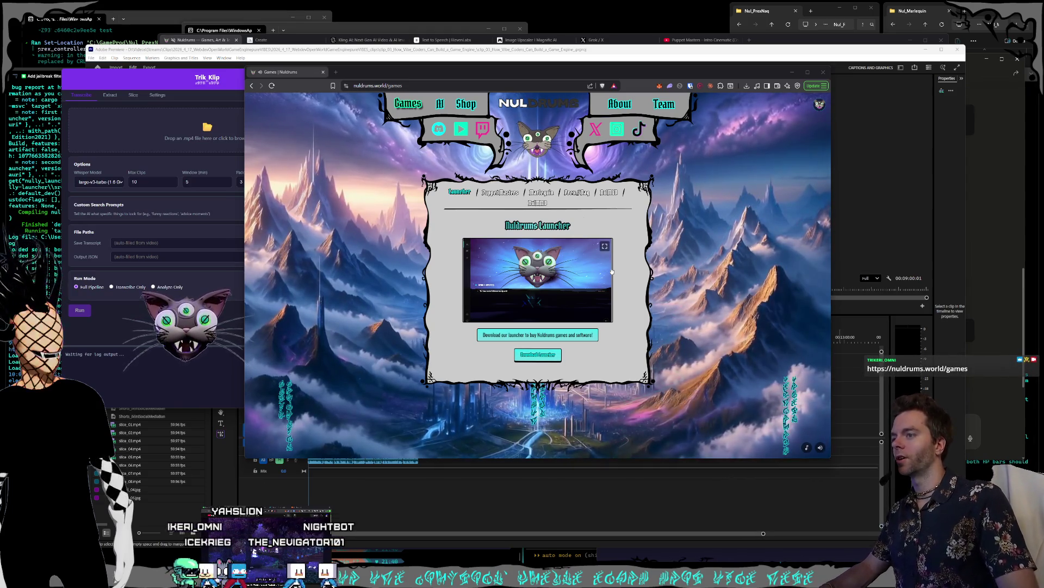
pyautogui.click(411, 214)
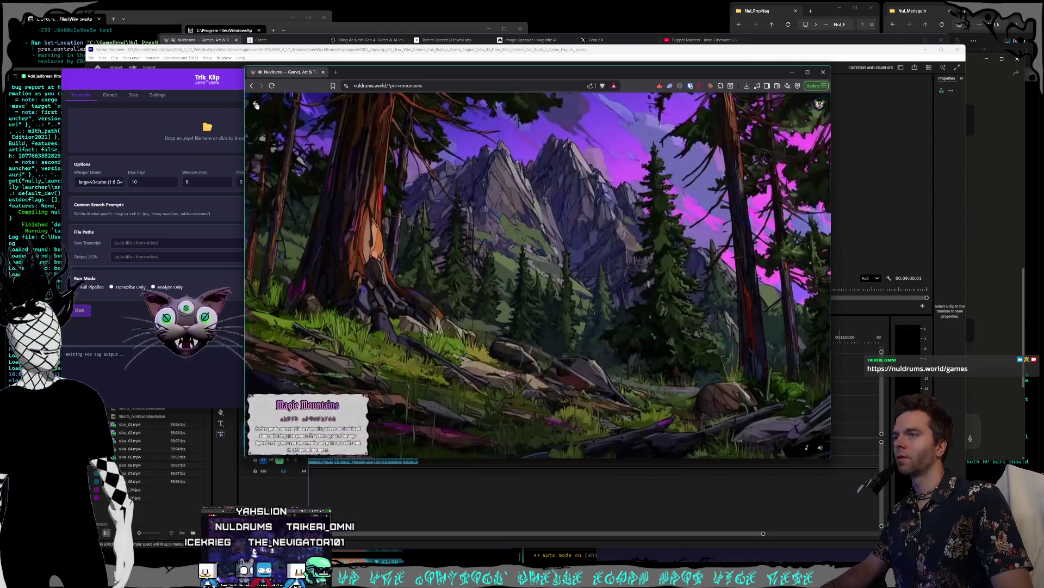
pyautogui.click(256, 105)
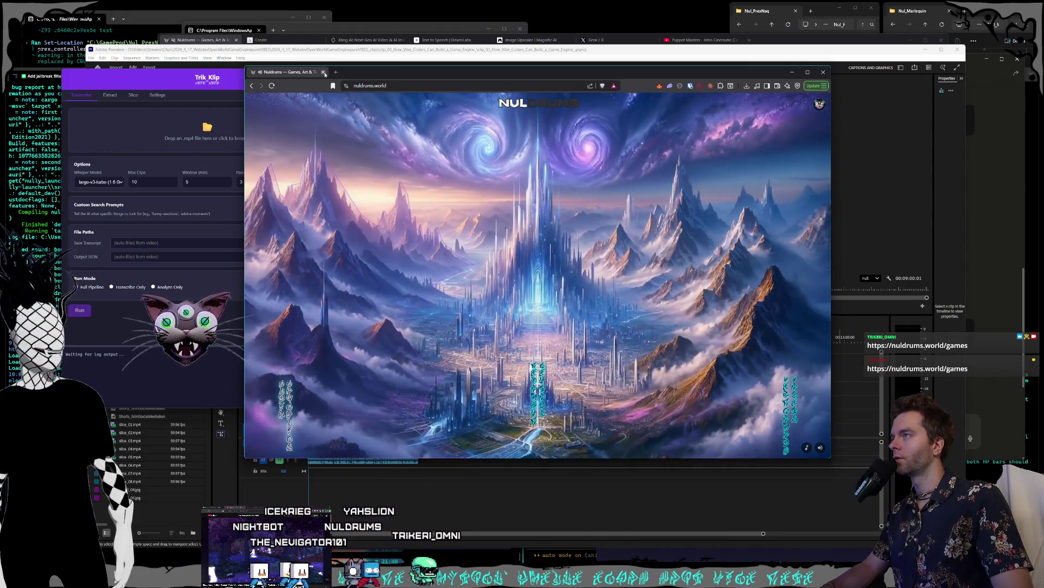
pyautogui.click(324, 73)
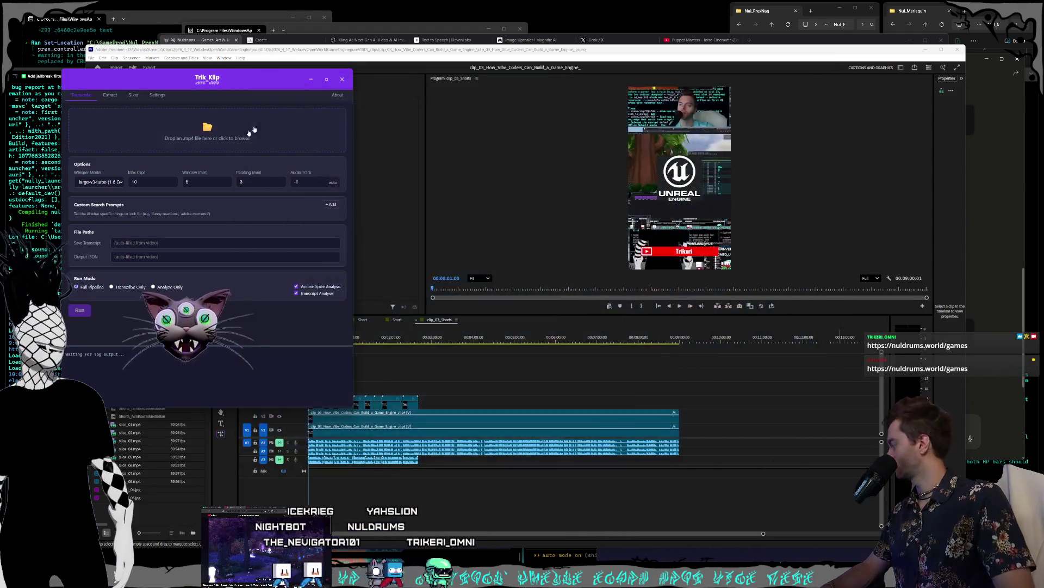
# Close Trik_Klip and bring the browser showing the snowy tower island map forward.
pyautogui.moveTo(215, 76); pyautogui.dragTo(444, 114)
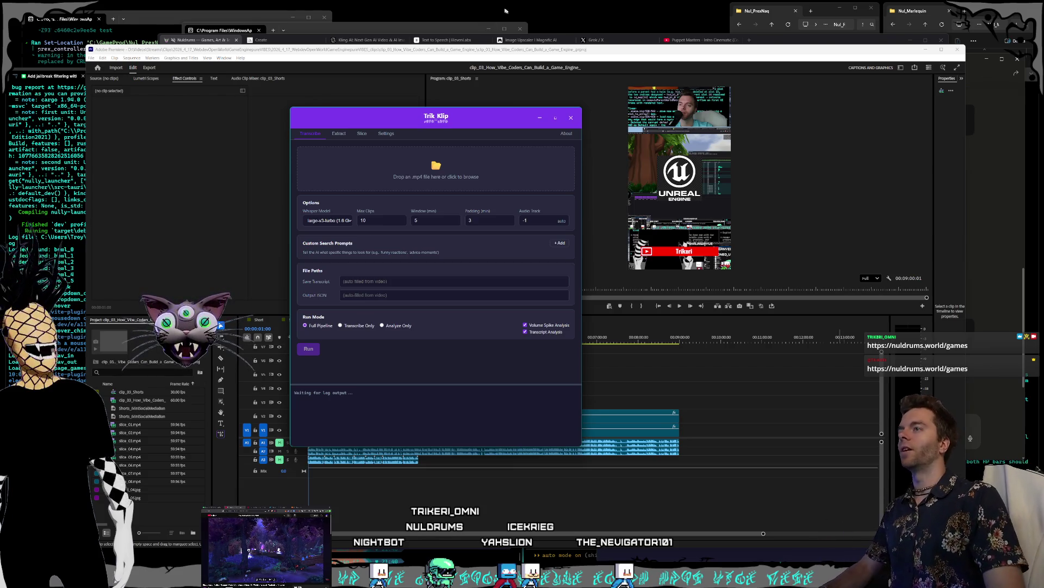
pyautogui.click(571, 118)
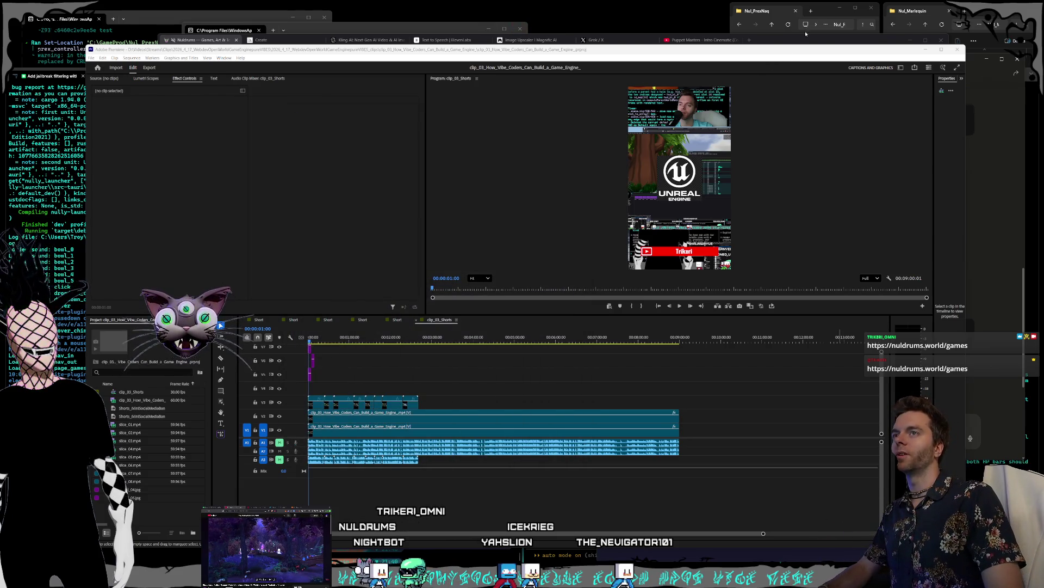
pyautogui.click(806, 34)
pyautogui.moveTo(806, 33); pyautogui.dragTo(788, 31)
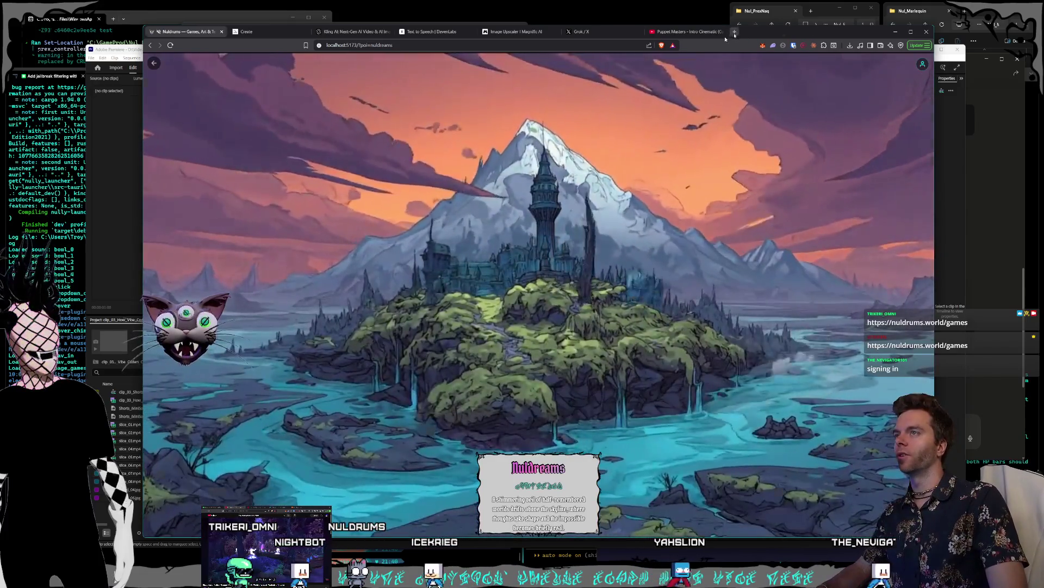
# Open the Nuldrums Twitch channel in a new Brave tab from the Nuldrums bookmarks folder.
pyautogui.click(735, 33)
pyautogui.click(235, 58)
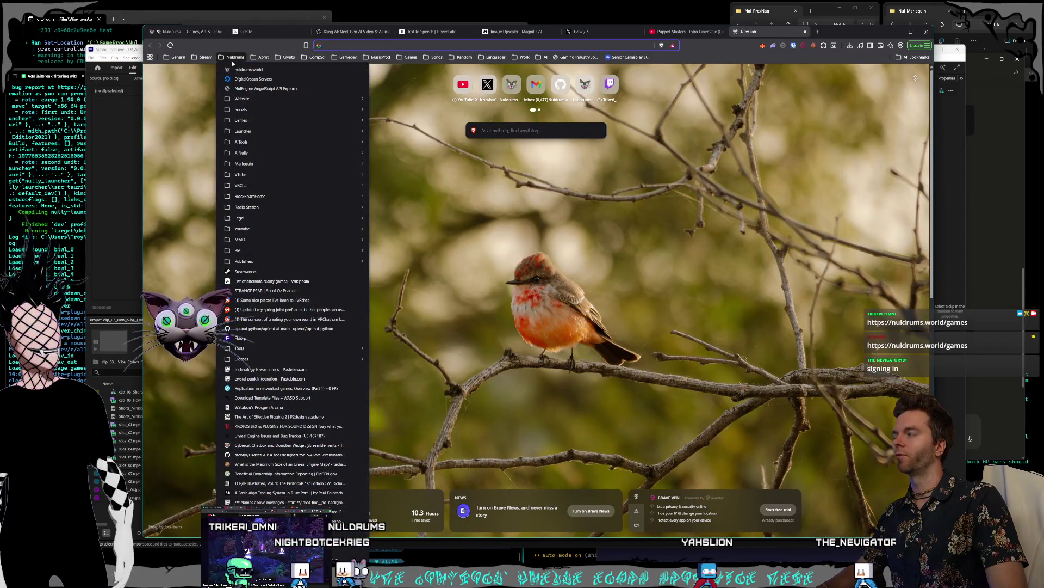
pyautogui.click(206, 79)
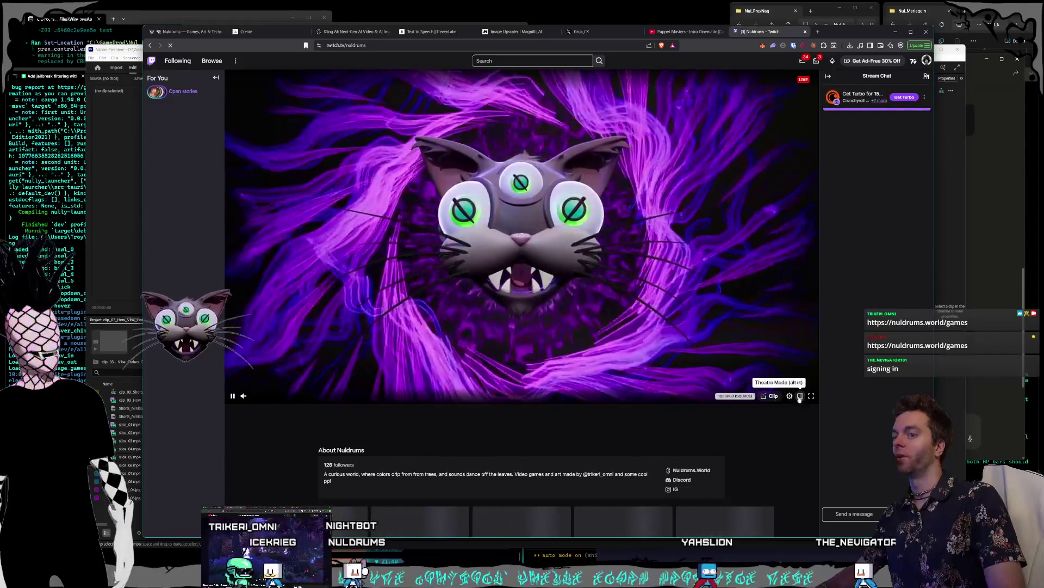
# Watch the Nuldrums stream in theatre mode, then close the Twitch tab.
pyautogui.click(800, 396)
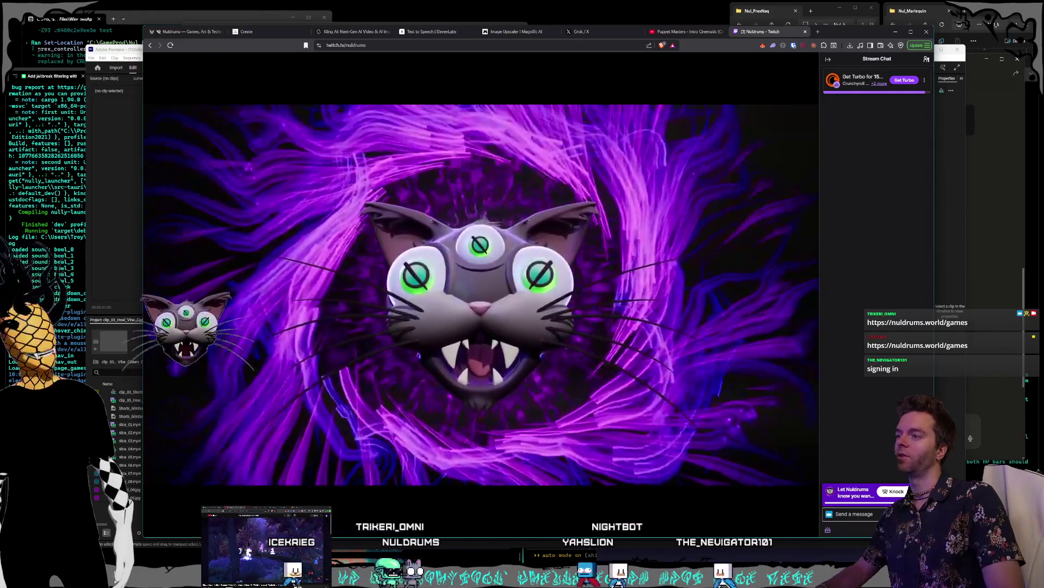
pyautogui.moveTo(492, 348)
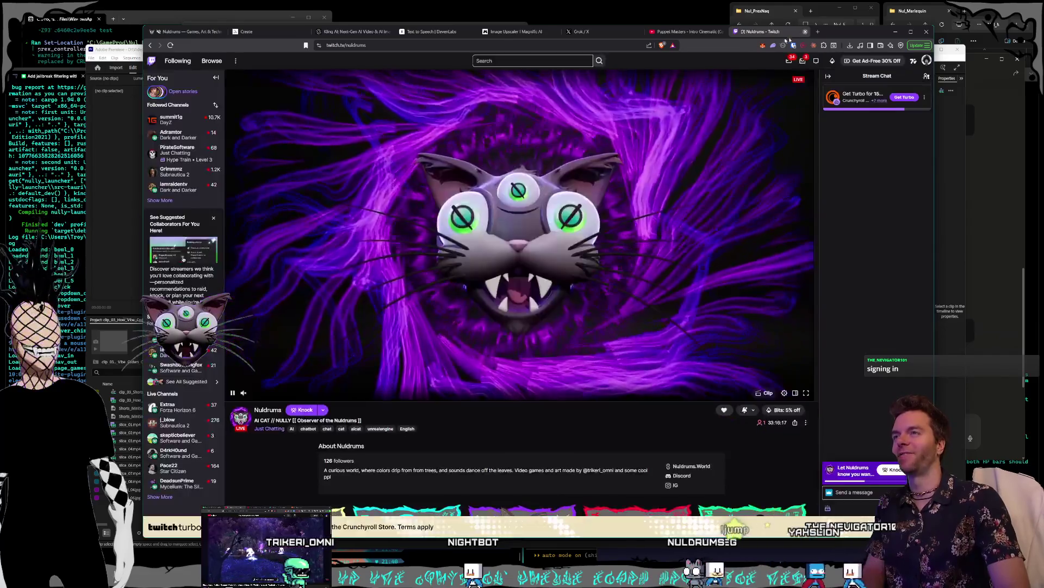
pyautogui.click(805, 31)
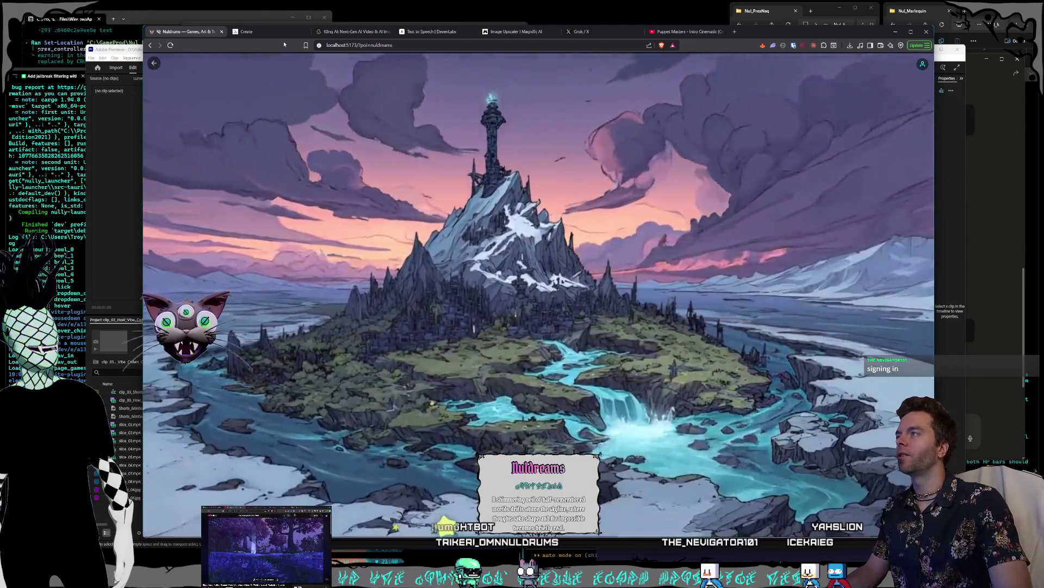
# Leave Midjourney for Premiere and show the NulShort_Snowfins_Intro_1_1 Short sequence in the timeline.
pyautogui.click(275, 32)
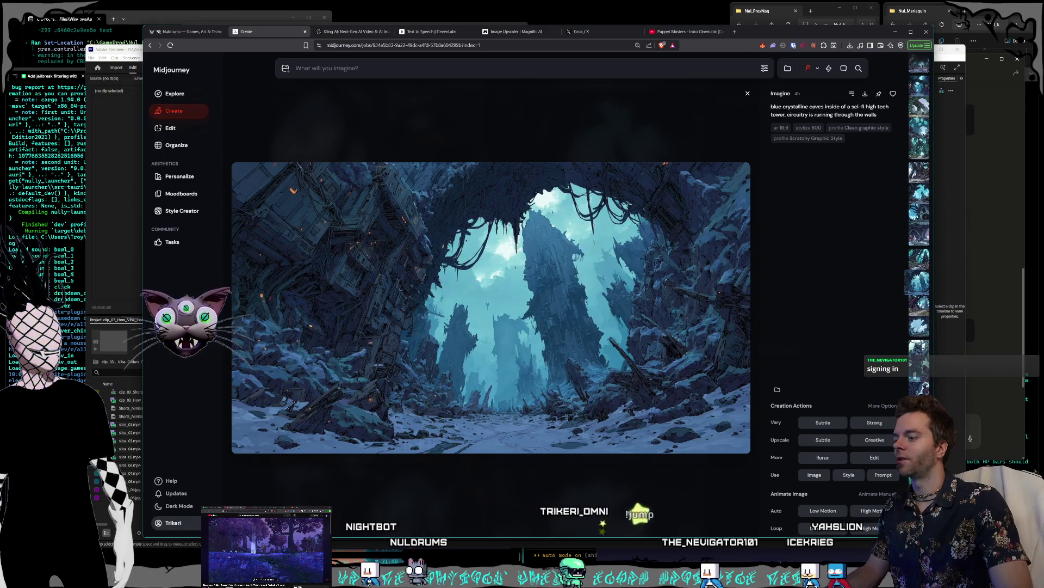
pyautogui.hotkey('alt', 'Tab')
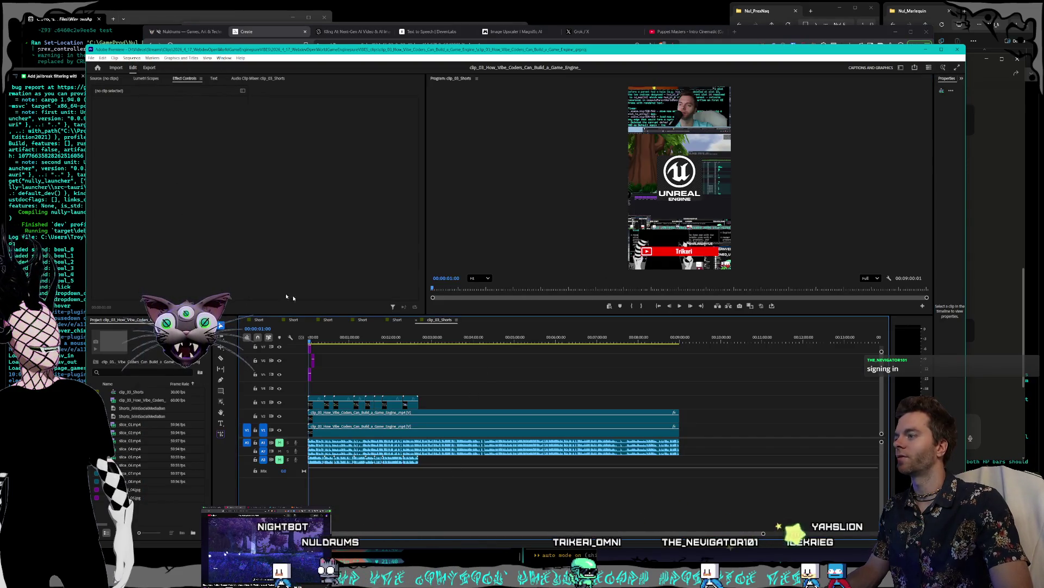
pyautogui.click(397, 319)
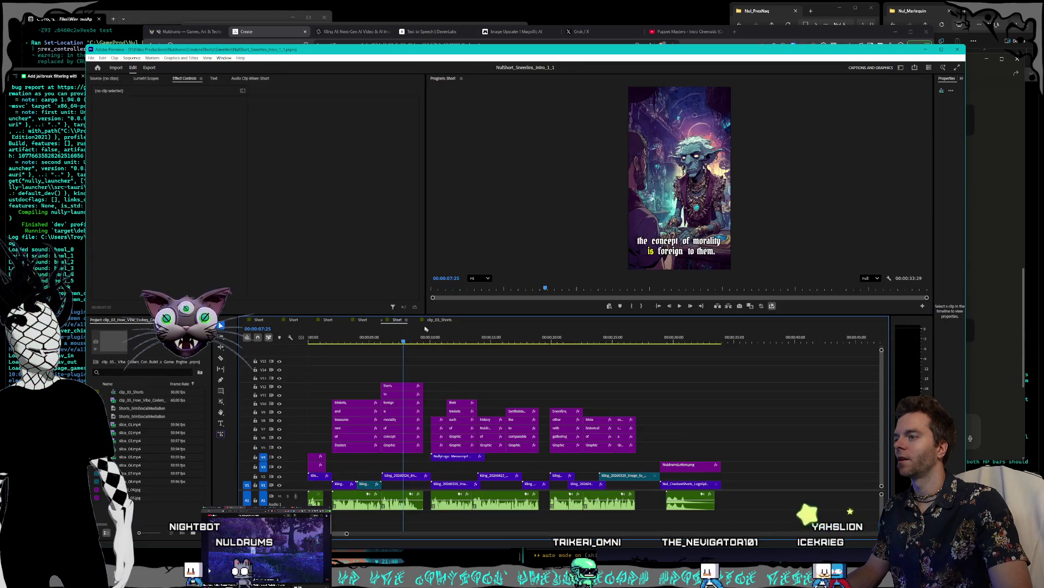
# Close the clip_03 Shorts timeline and the clip_03 project.
pyautogui.click(416, 323)
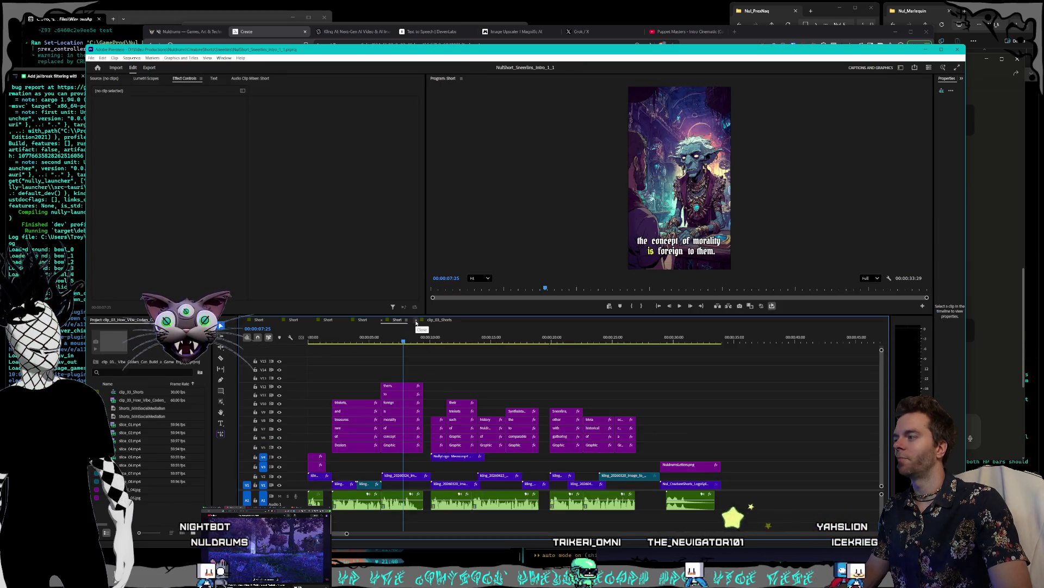
pyautogui.rightClick(146, 323)
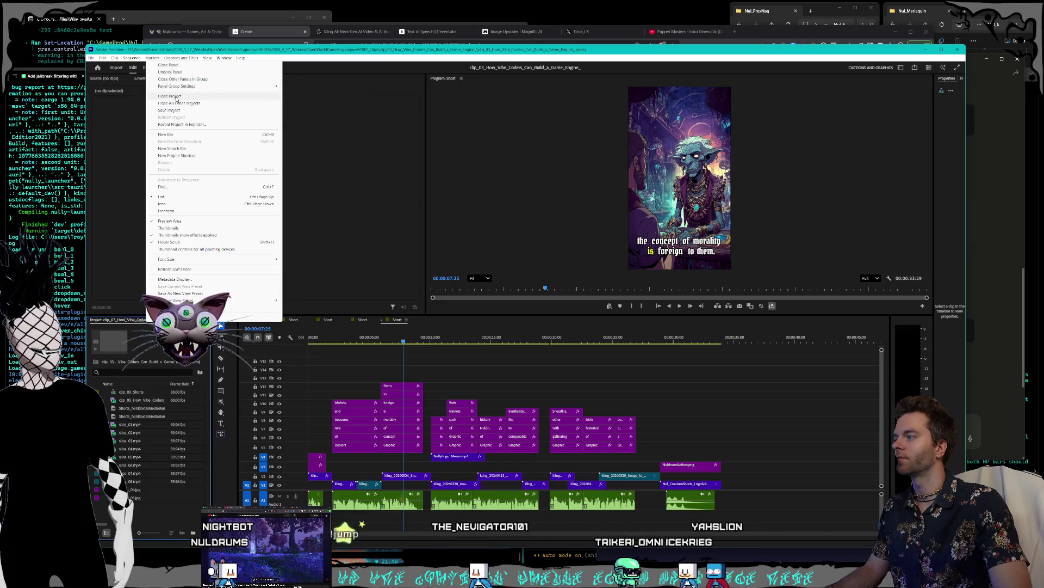
pyautogui.click(175, 97)
# Scrub the Short to about 17 seconds, then replay the Puppet Masters YouTube video from the start.
pyautogui.click(396, 321)
pyautogui.moveTo(403, 340); pyautogui.dragTo(592, 341)
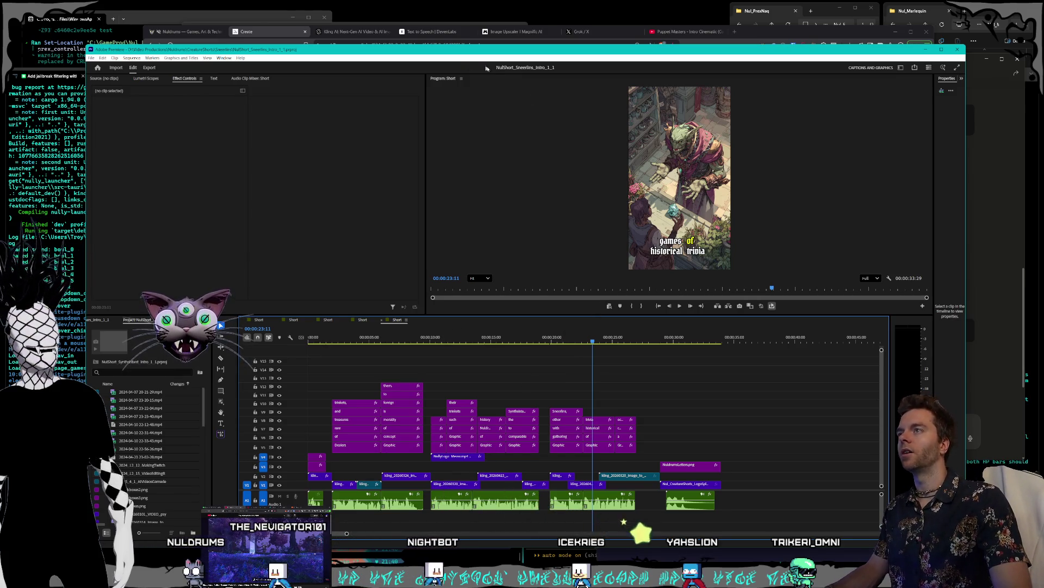
pyautogui.click(431, 31)
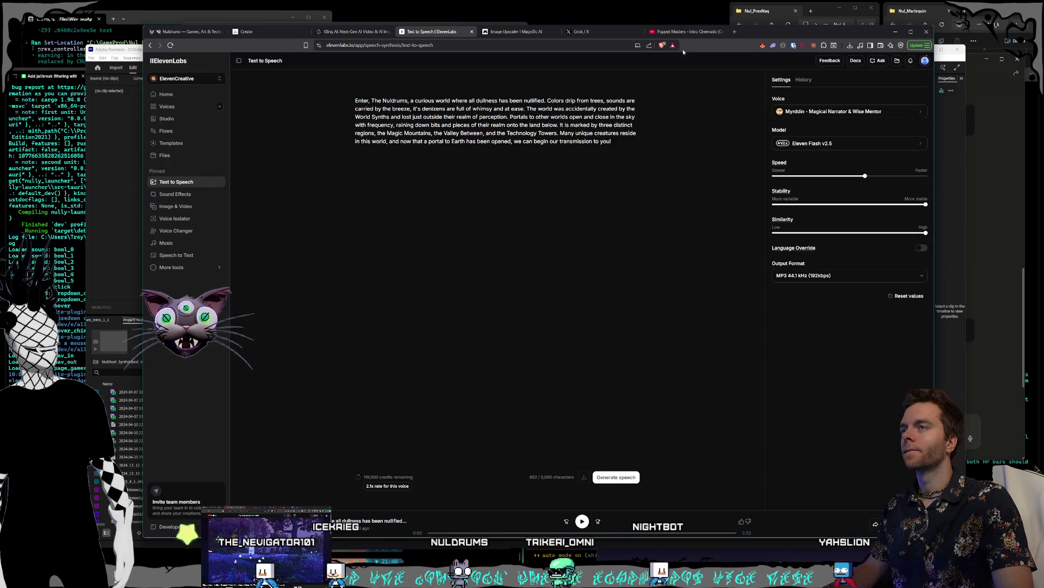
pyautogui.click(684, 32)
pyautogui.click(149, 479)
pyautogui.click(155, 489)
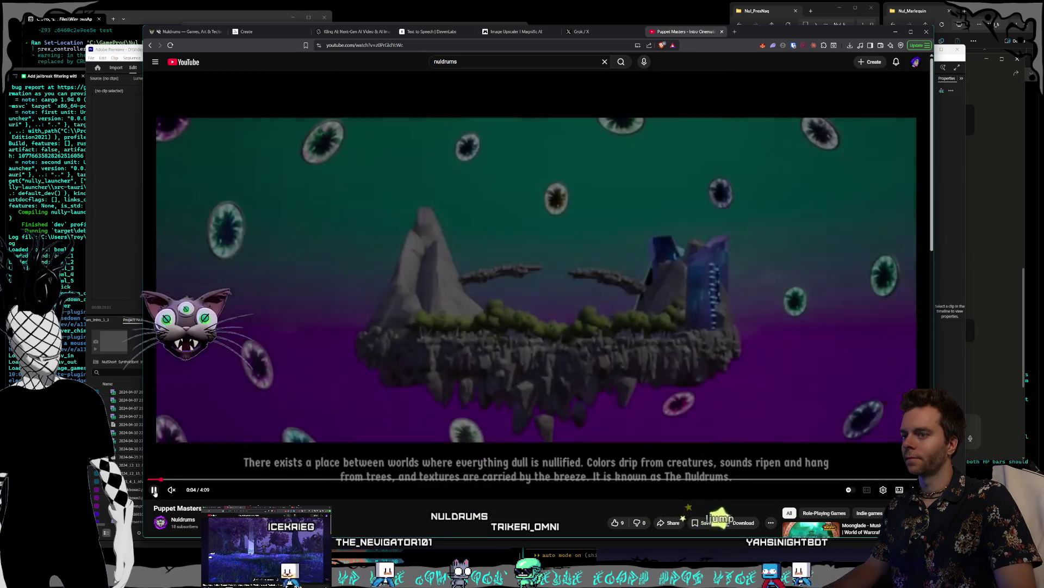
# Pause the Puppet Masters intro and go back to the ElevenLabs text-to-speech tab.
pyautogui.click(154, 490)
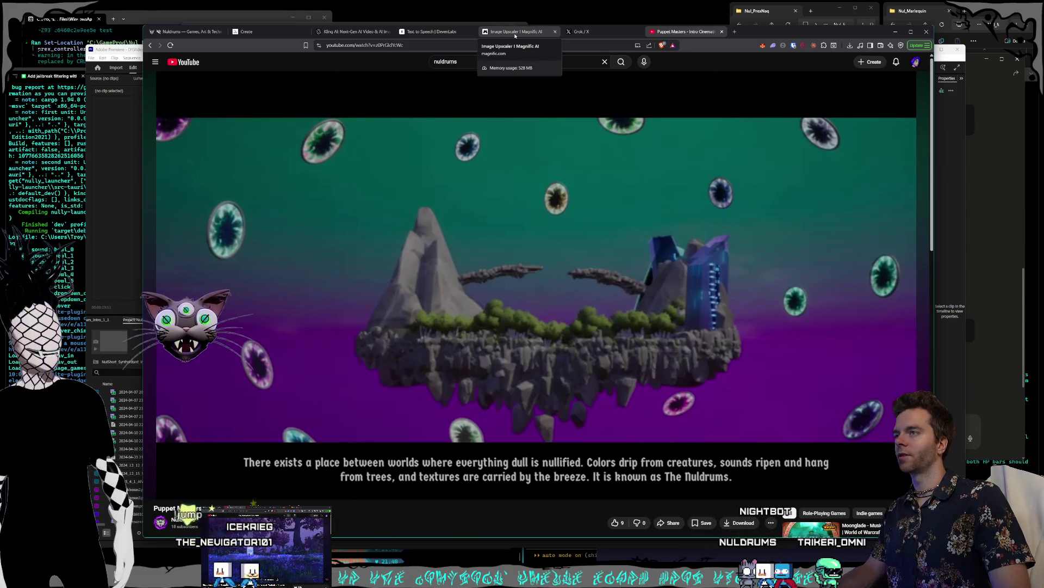
pyautogui.click(515, 33)
pyautogui.click(419, 34)
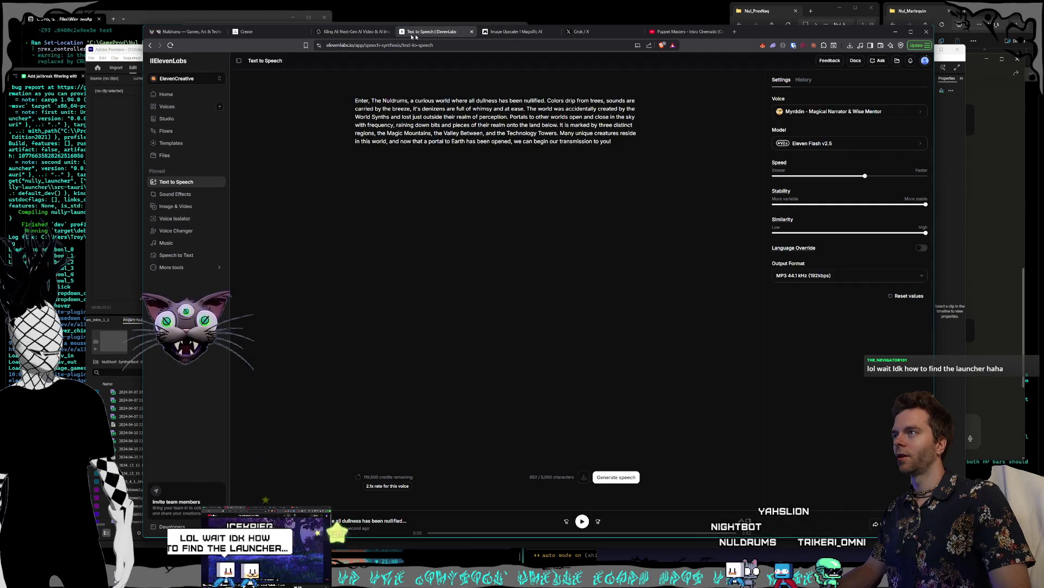
# Cycle through the Kling AI, Midjourney and Nuldrums tabs, ending back on ElevenLabs.
pyautogui.click(338, 32)
pyautogui.click(248, 32)
pyautogui.click(170, 33)
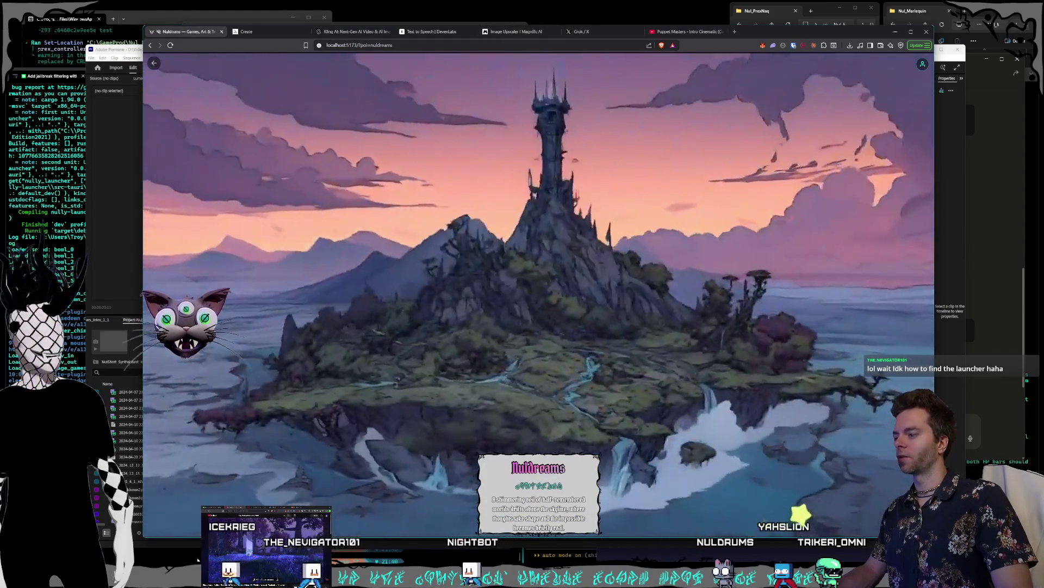
pyautogui.click(431, 32)
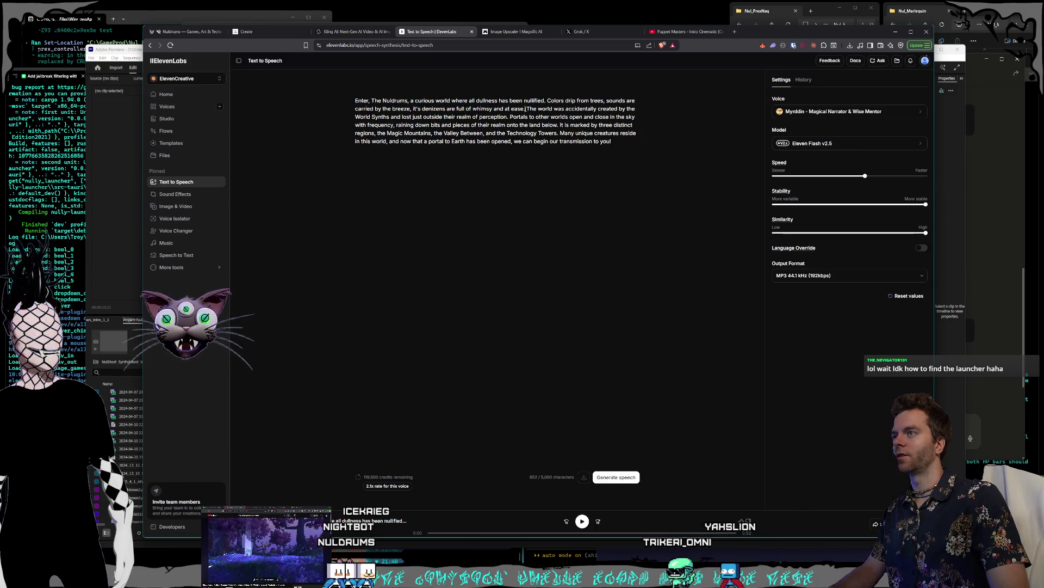
# Select part of the Nuldrums narration text, then switch to the local Nuldrums site.
pyautogui.click(360, 99)
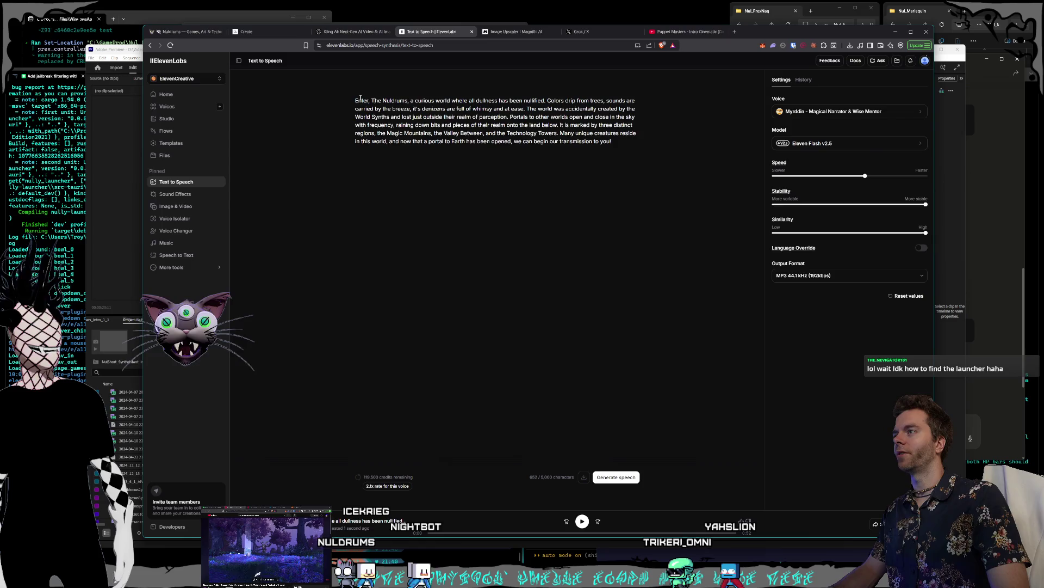
pyautogui.moveTo(357, 98); pyautogui.dragTo(529, 117)
pyautogui.click(529, 110)
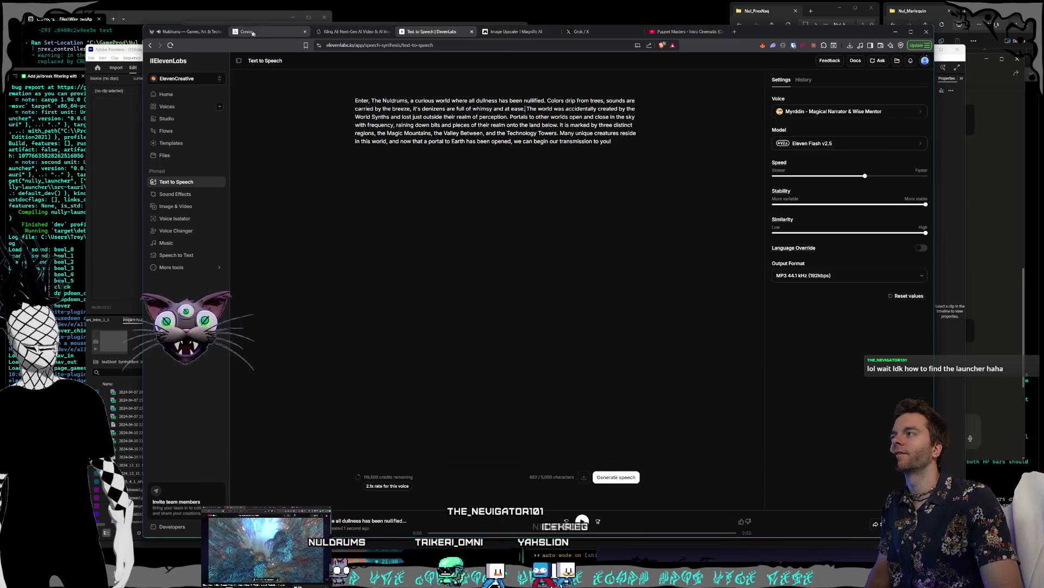
pyautogui.click(188, 31)
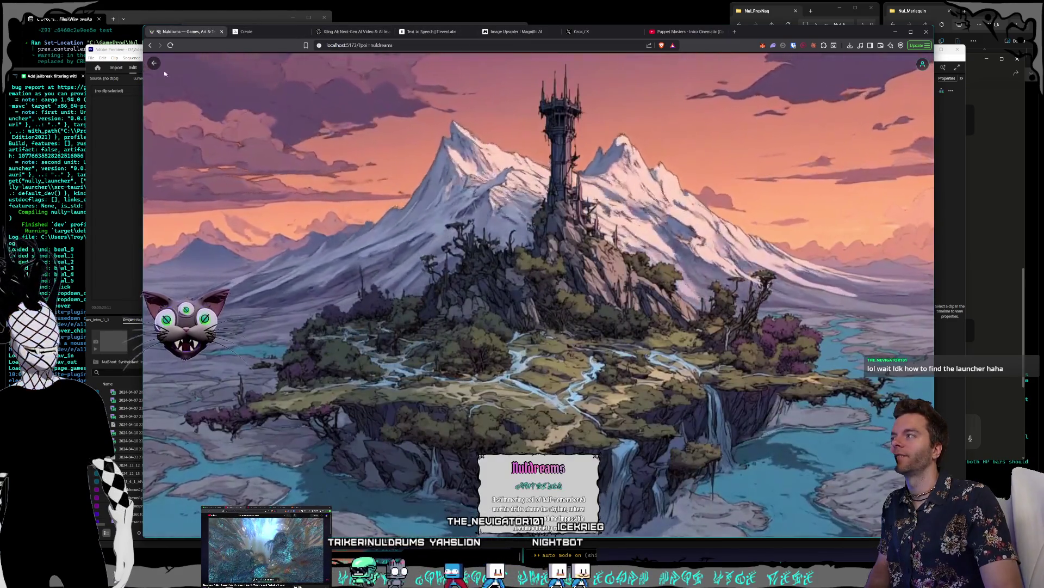
# On the local Nuldrums site, go home, open the Games launcher page and select its address.
pyautogui.click(154, 63)
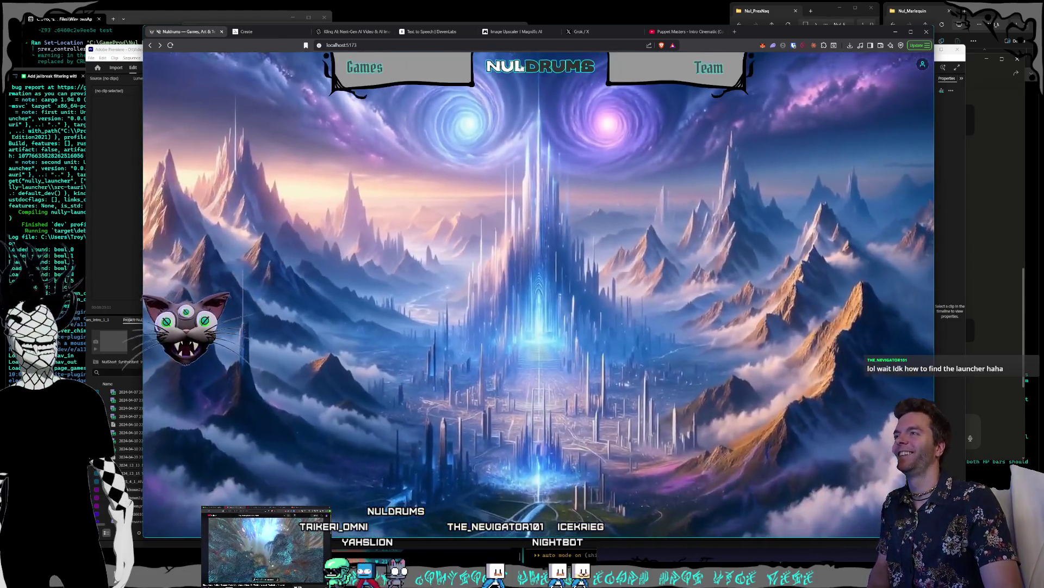
pyautogui.click(380, 64)
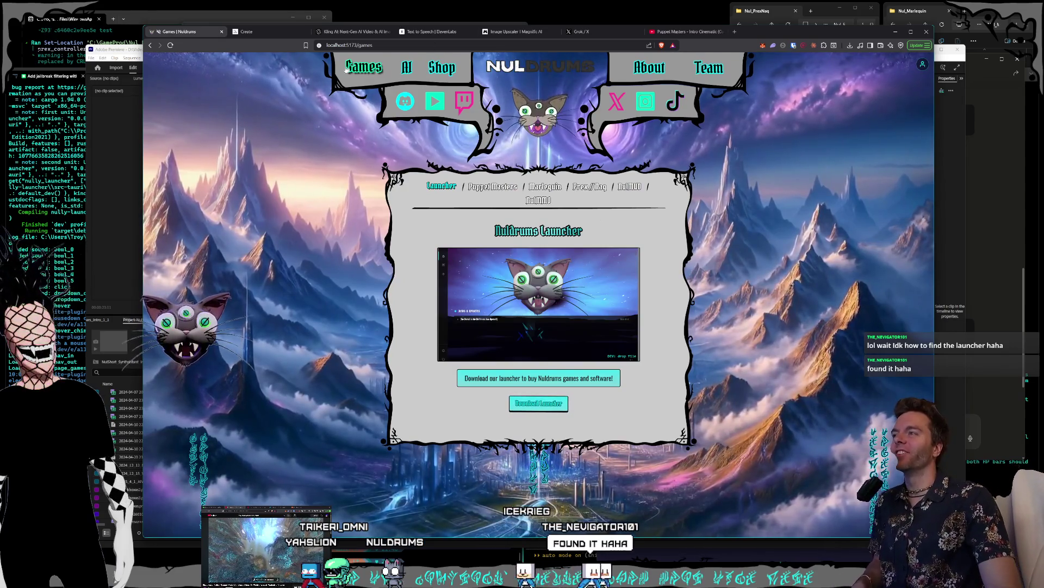
pyautogui.moveTo(372, 46); pyautogui.dragTo(336, 46)
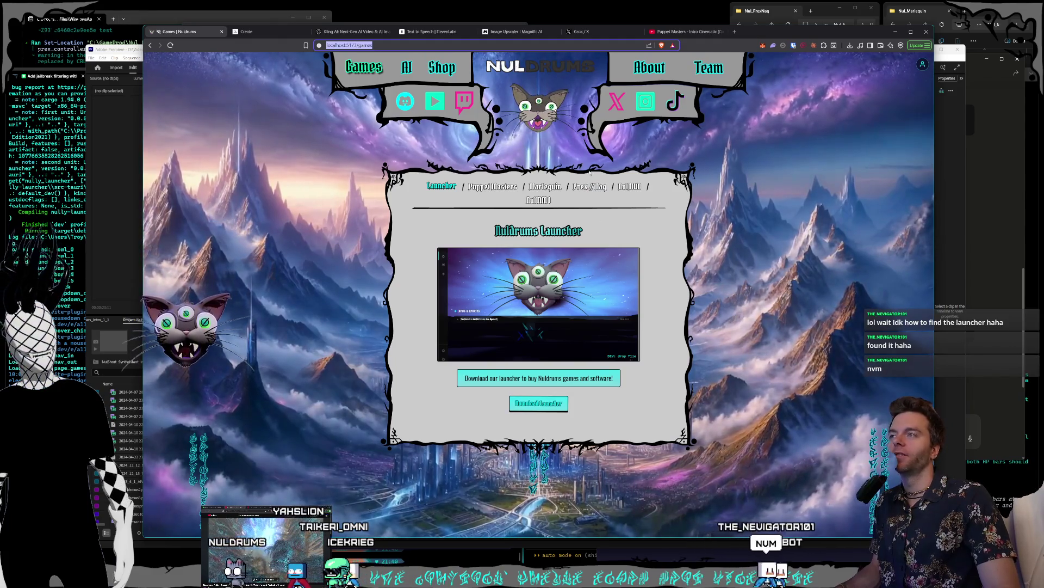
# In a new tab, load nuldrums.world from the Nuldrums bookmarks and open its Games page.
pyautogui.click(736, 32)
pyautogui.click(233, 57)
pyautogui.click(256, 79)
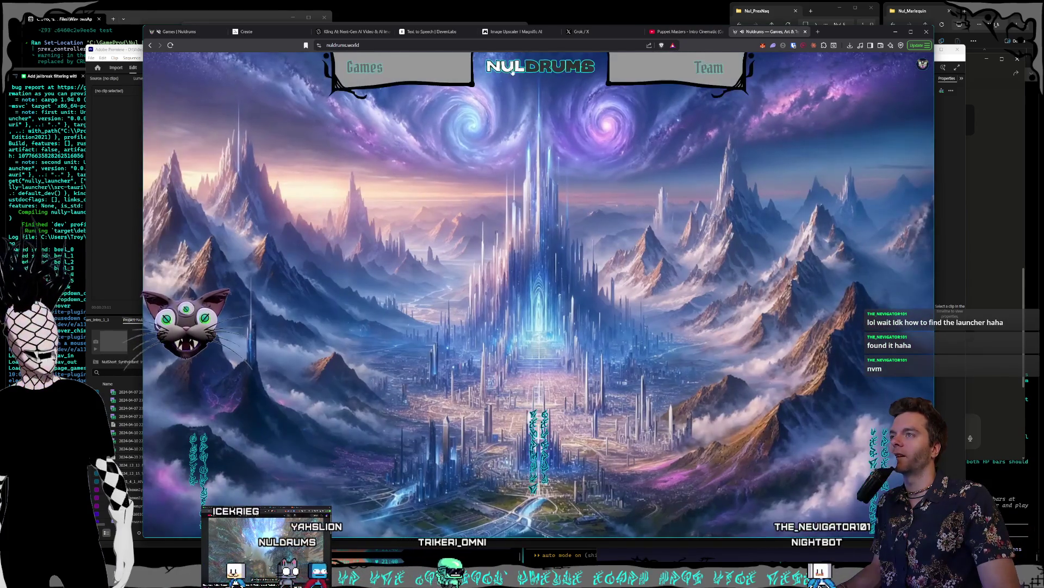
pyautogui.click(360, 73)
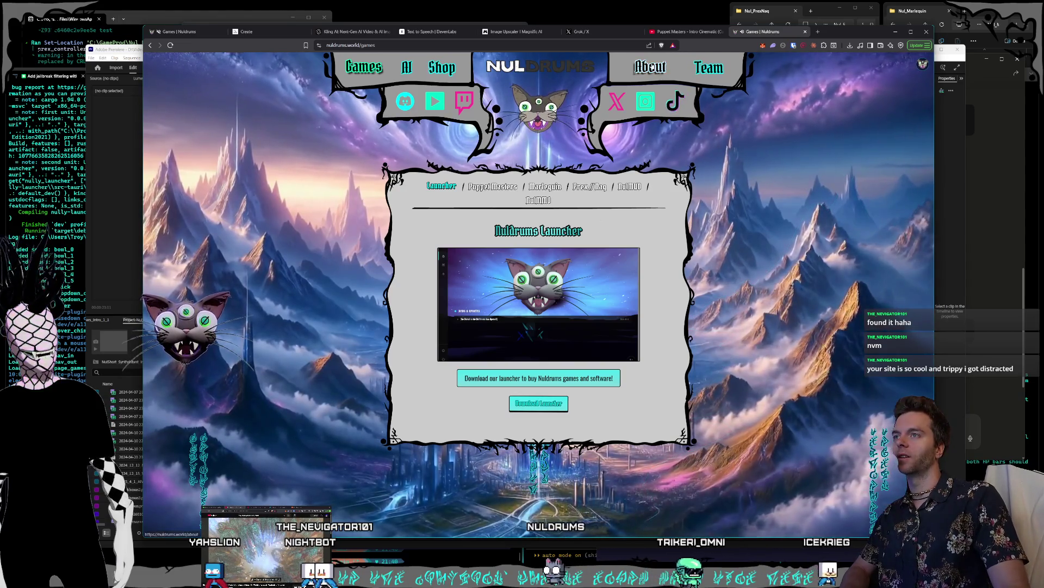
pyautogui.click(651, 66)
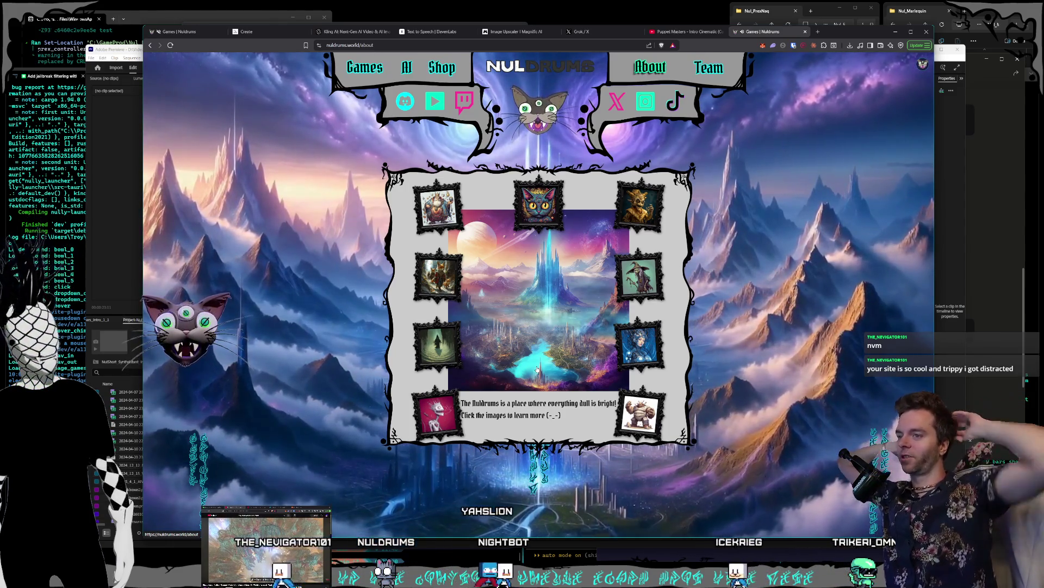
pyautogui.click(548, 64)
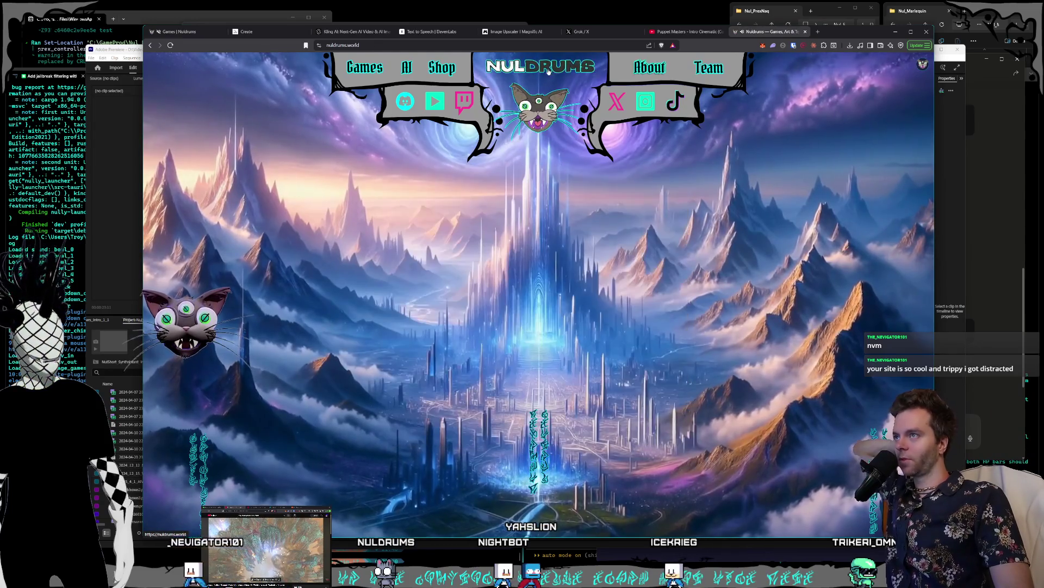
pyautogui.click(283, 416)
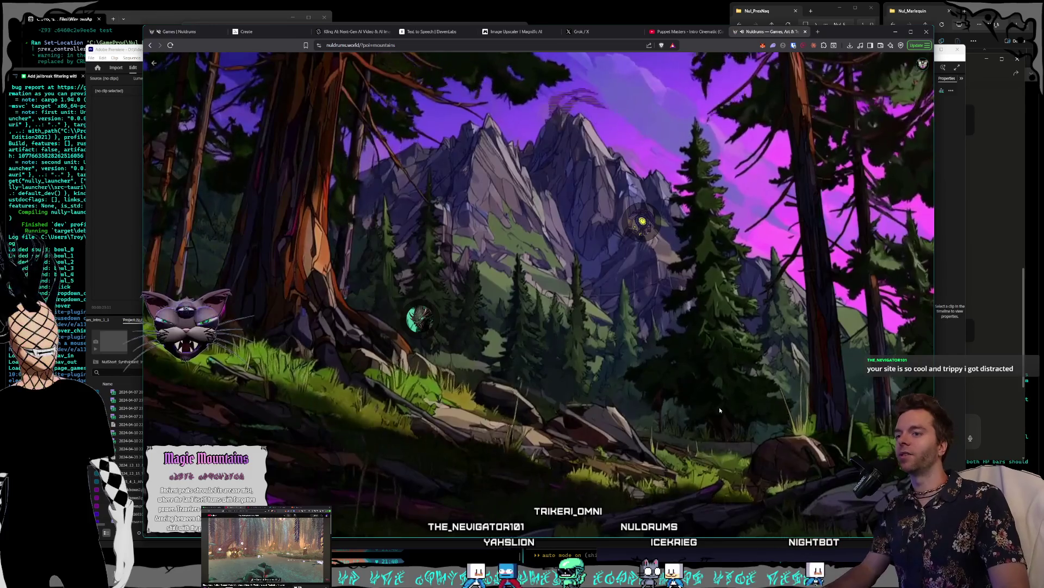
pyautogui.click(406, 155)
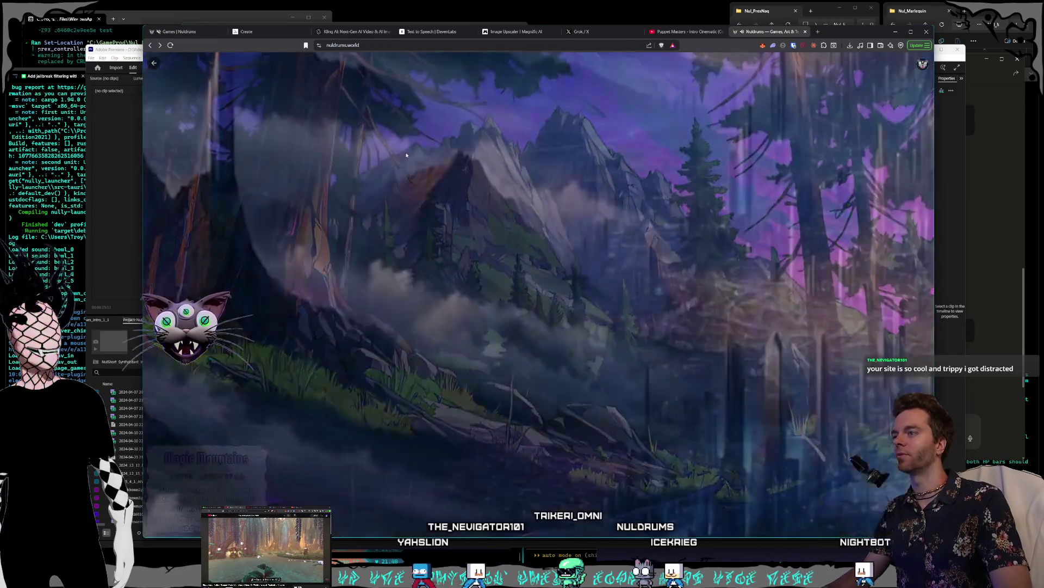
pyautogui.hotkey('ctrl', '2')
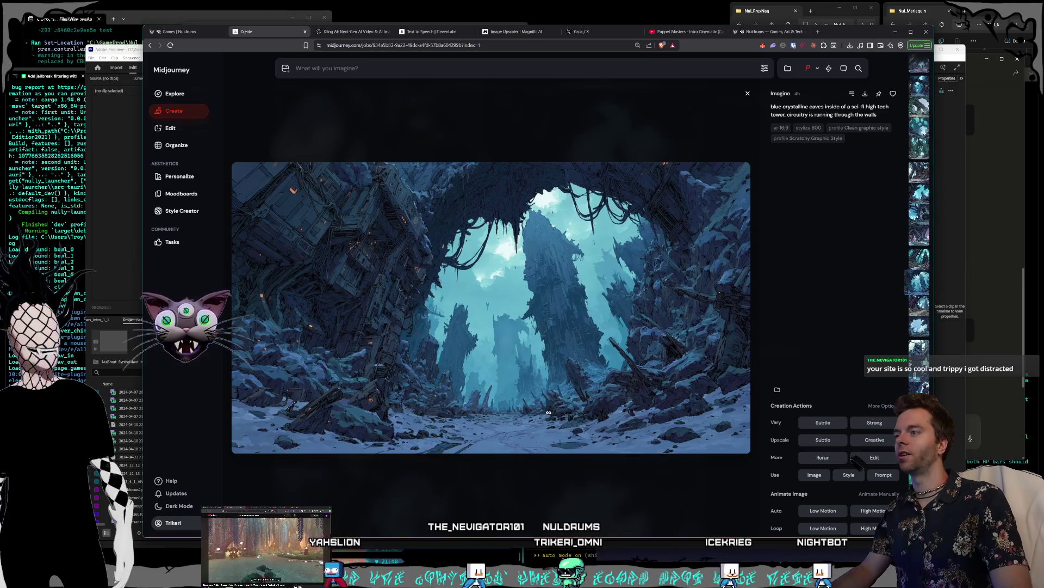
# Close the image detail, browse the grid, and open a swamp image in full view.
pyautogui.click(636, 153)
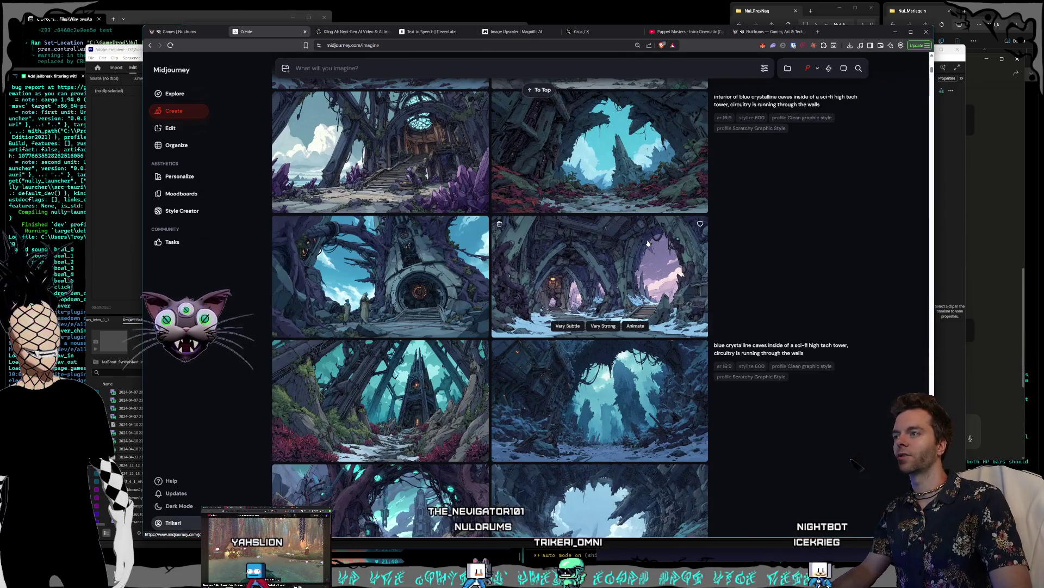
pyautogui.scroll(-15, 646, 238)
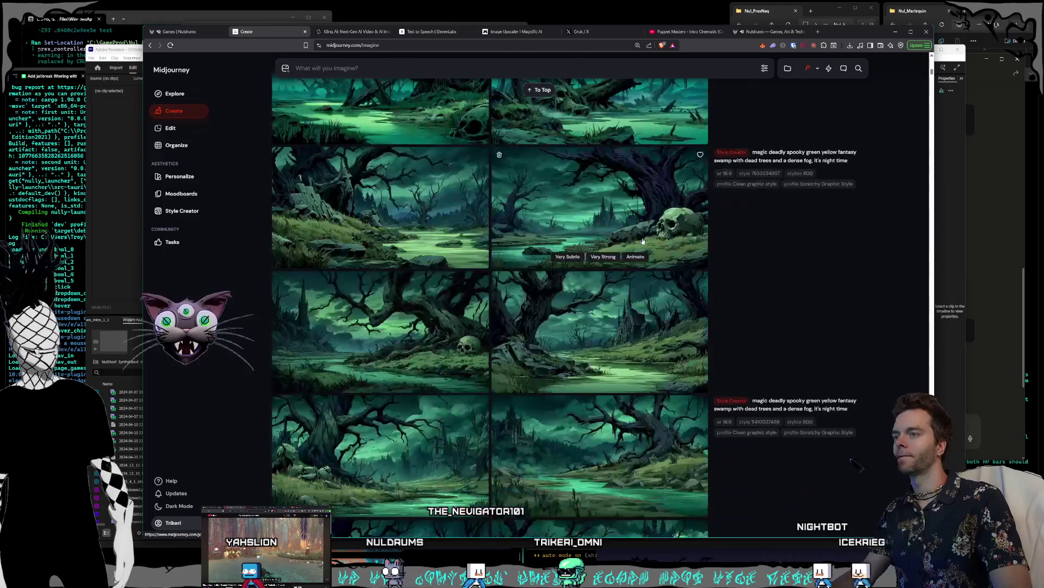
pyautogui.scroll(-10, 624, 244)
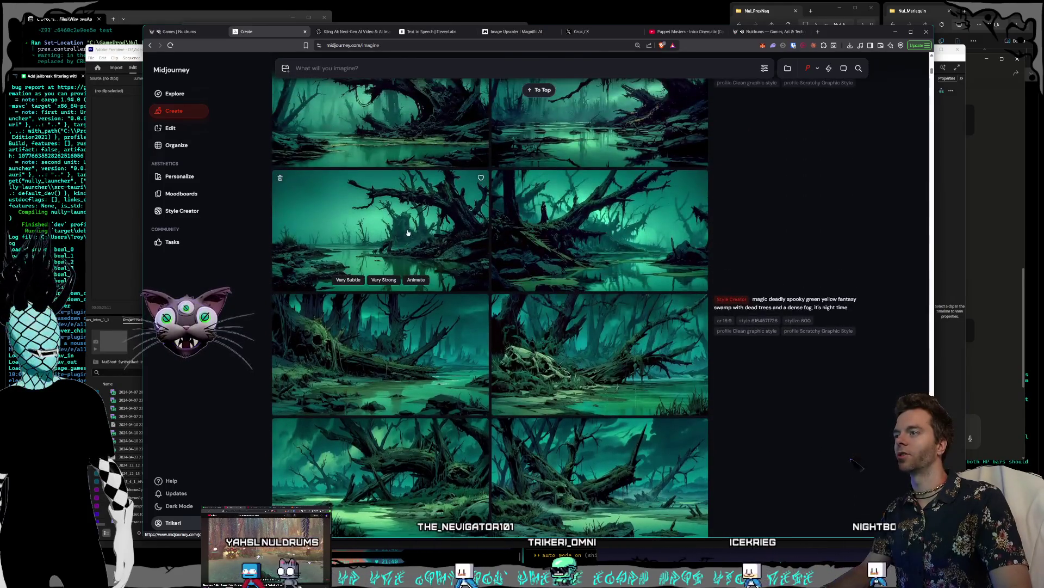
pyautogui.scroll(3, 408, 233)
pyautogui.click(409, 234)
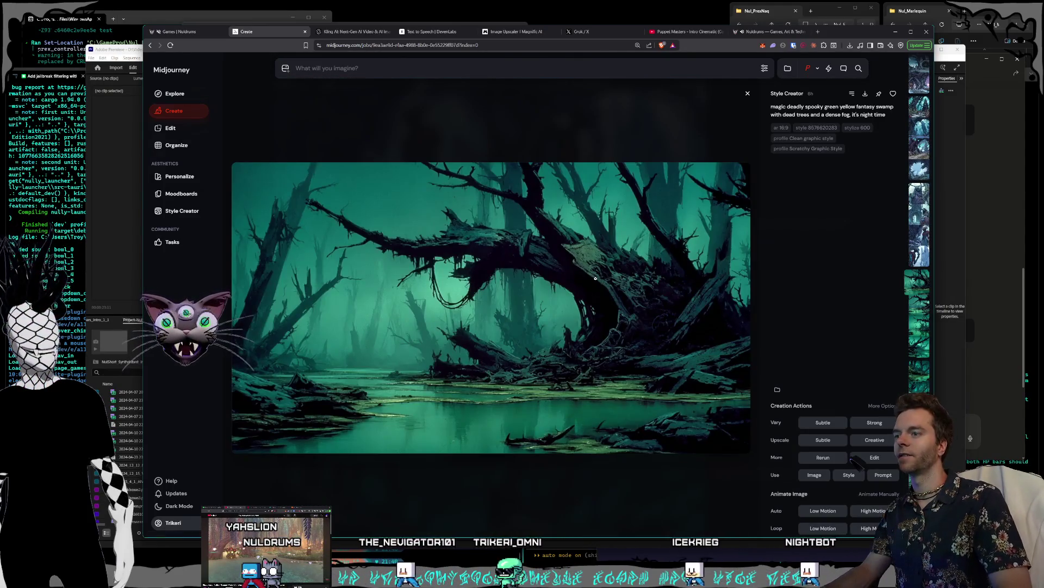
# Scroll through the spooky swamp images one by one, then close the viewer.
pyautogui.scroll(-3, 596, 279)
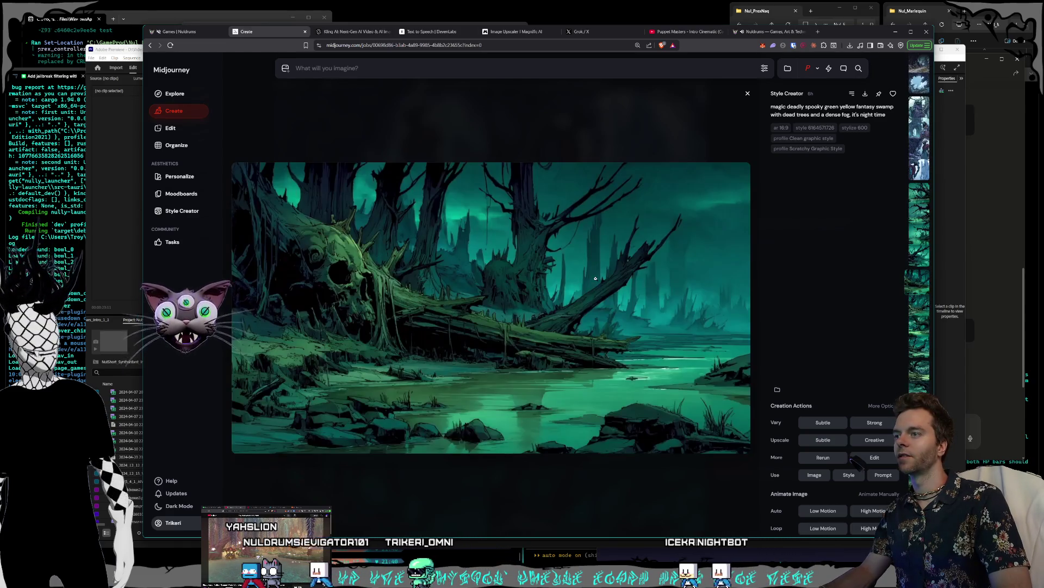
pyautogui.scroll(-2, 595, 279)
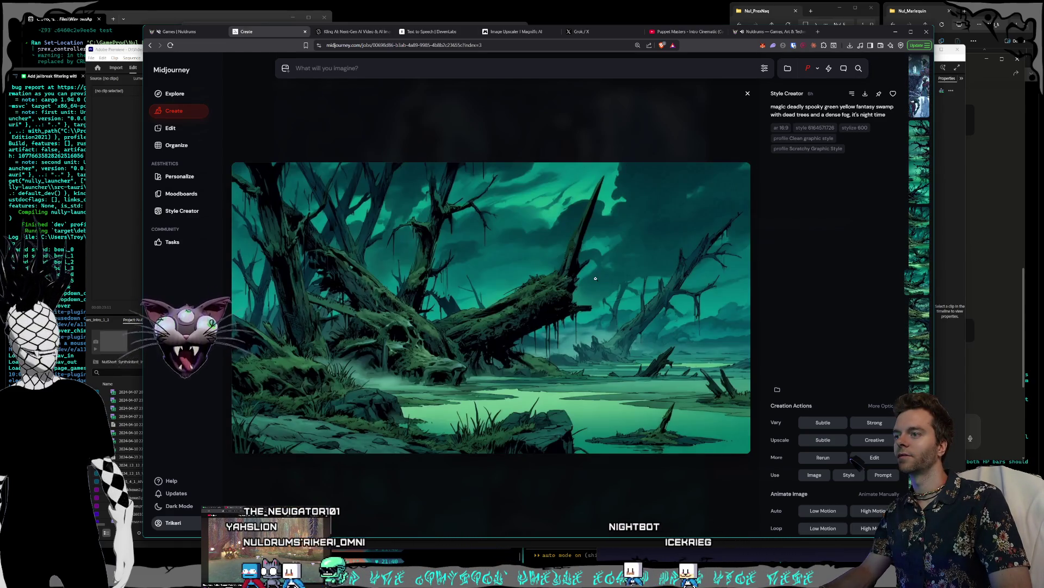
pyautogui.scroll(-2, 595, 279)
pyautogui.scroll(-1, 595, 278)
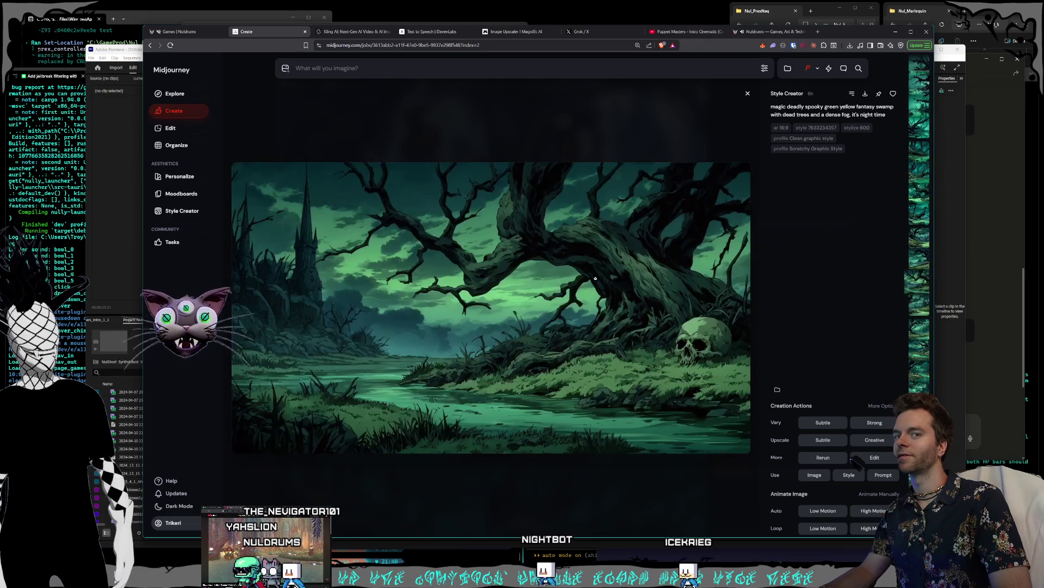
pyautogui.scroll(-1, 595, 279)
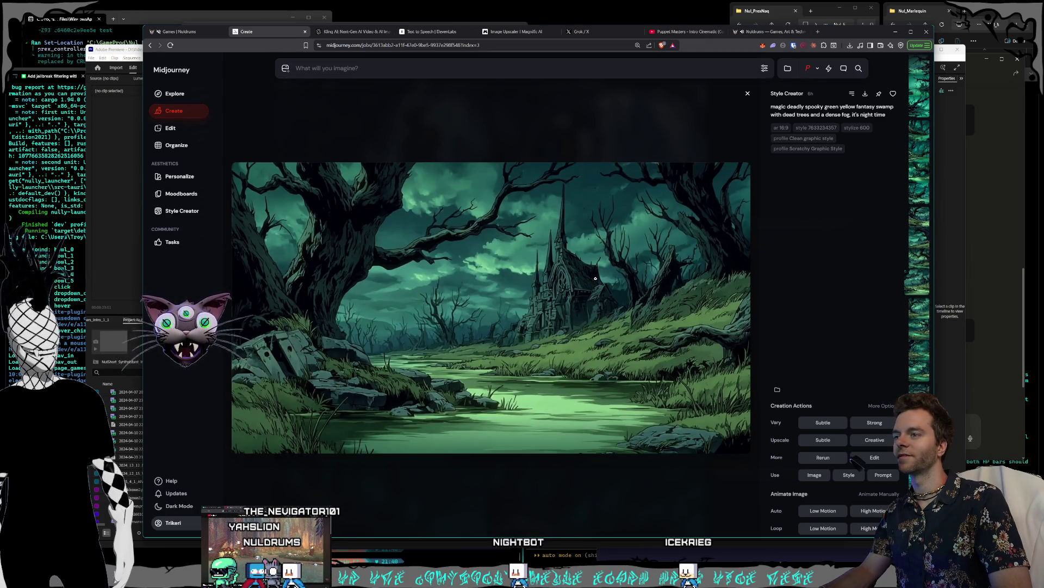
pyautogui.scroll(-1, 596, 279)
pyautogui.scroll(-1, 596, 279)
pyautogui.scroll(-1, 596, 278)
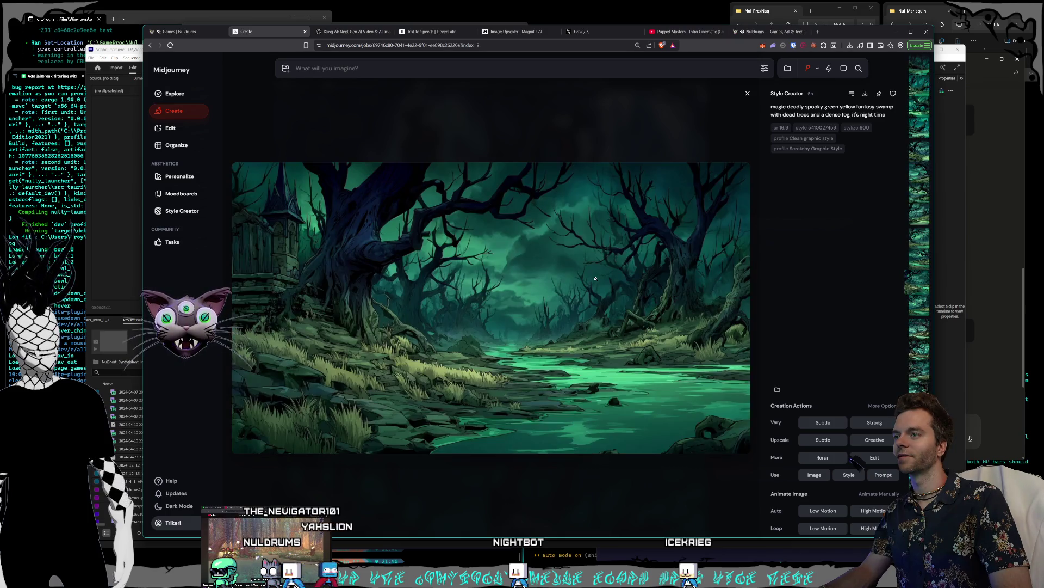
pyautogui.scroll(-4, 596, 278)
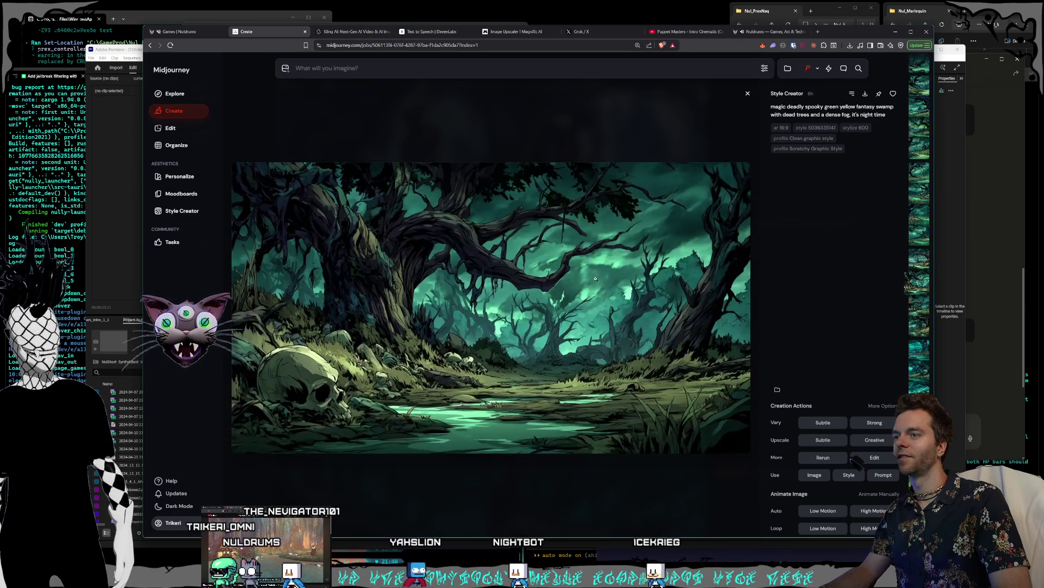
pyautogui.scroll(-1, 596, 279)
pyautogui.scroll(-2, 596, 279)
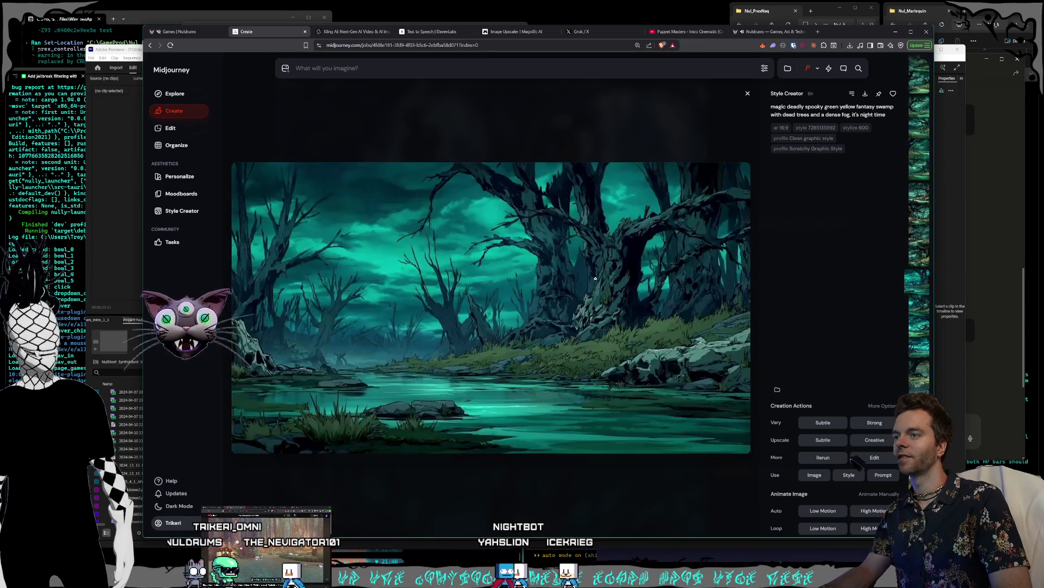
pyautogui.scroll(-3, 596, 278)
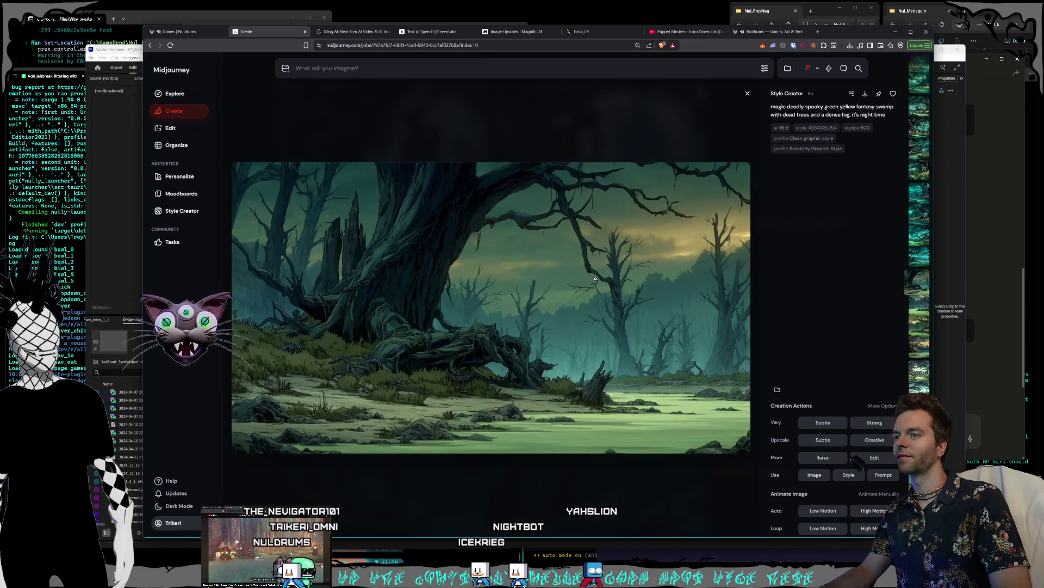
pyautogui.scroll(-1, 596, 279)
pyautogui.scroll(-1, 595, 278)
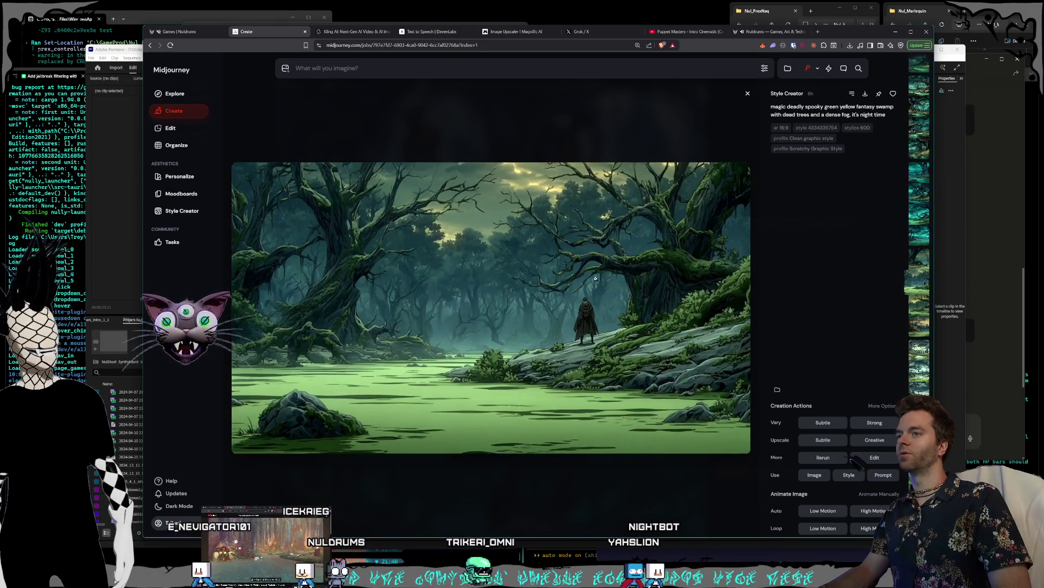
pyautogui.scroll(-1, 596, 278)
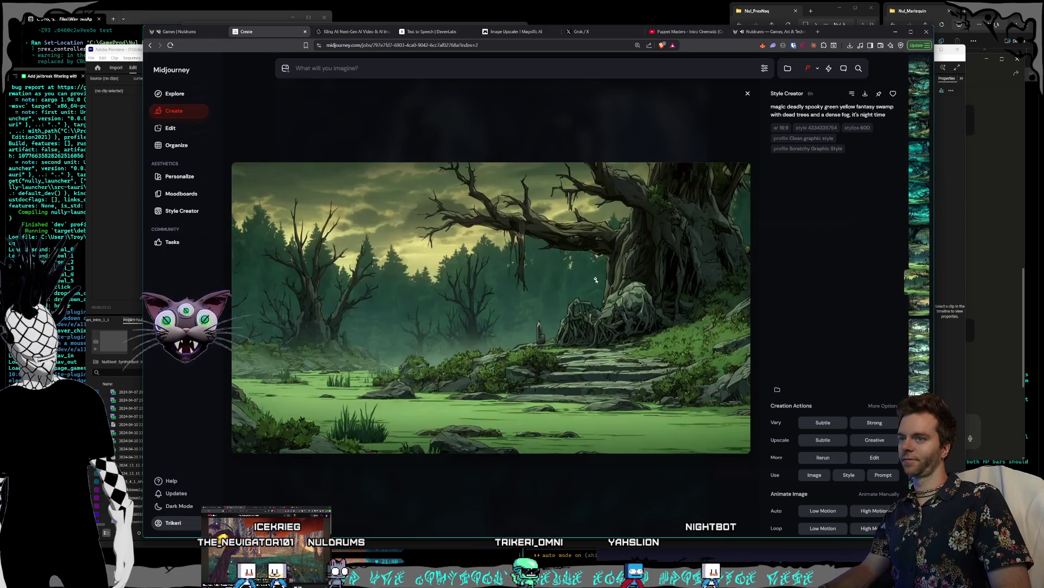
pyautogui.scroll(-3, 596, 279)
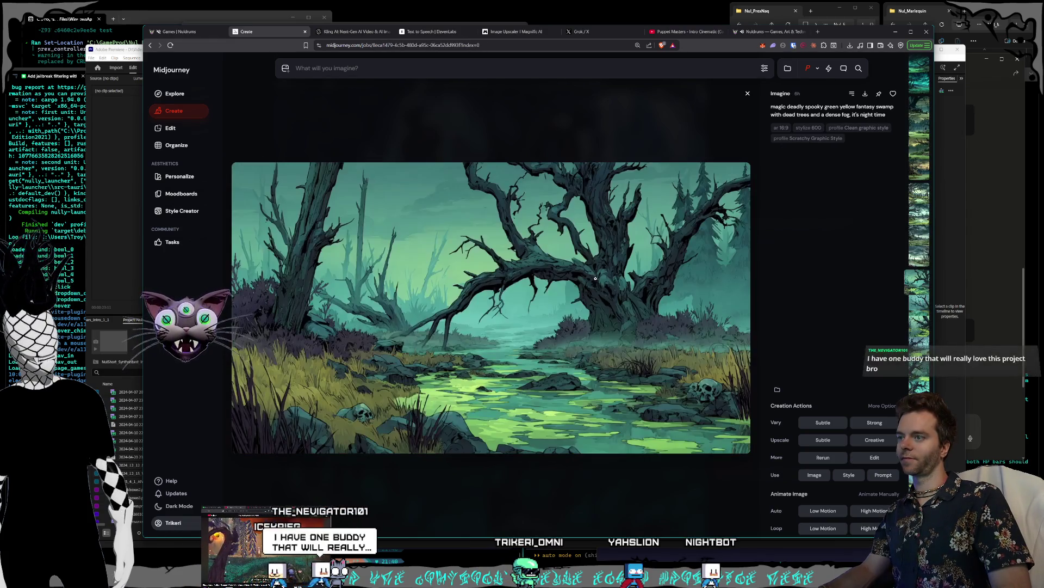
pyautogui.scroll(-1, 596, 279)
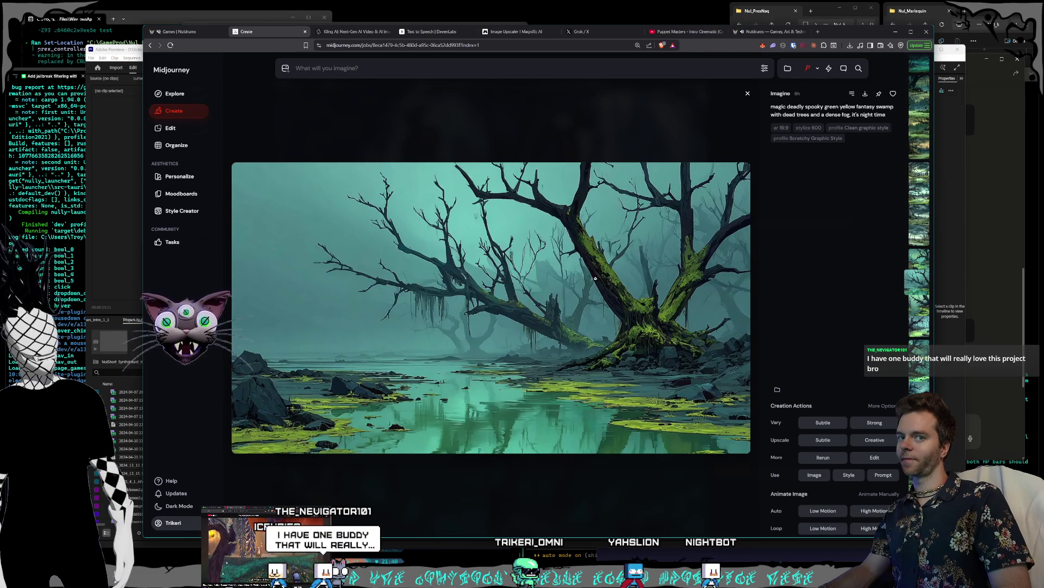
pyautogui.scroll(-1, 596, 278)
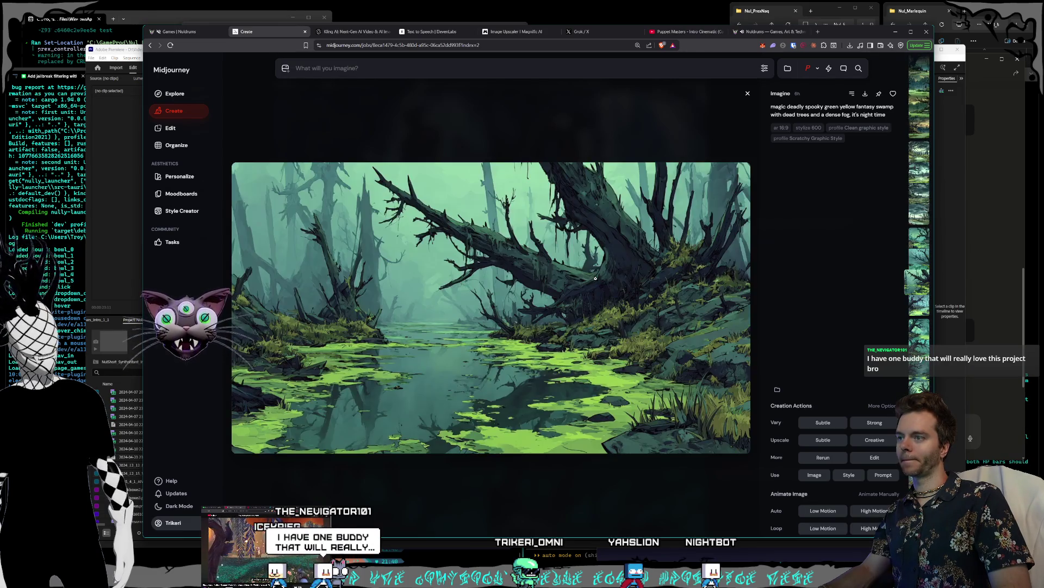
pyautogui.scroll(-1, 595, 279)
pyautogui.scroll(-1, 596, 278)
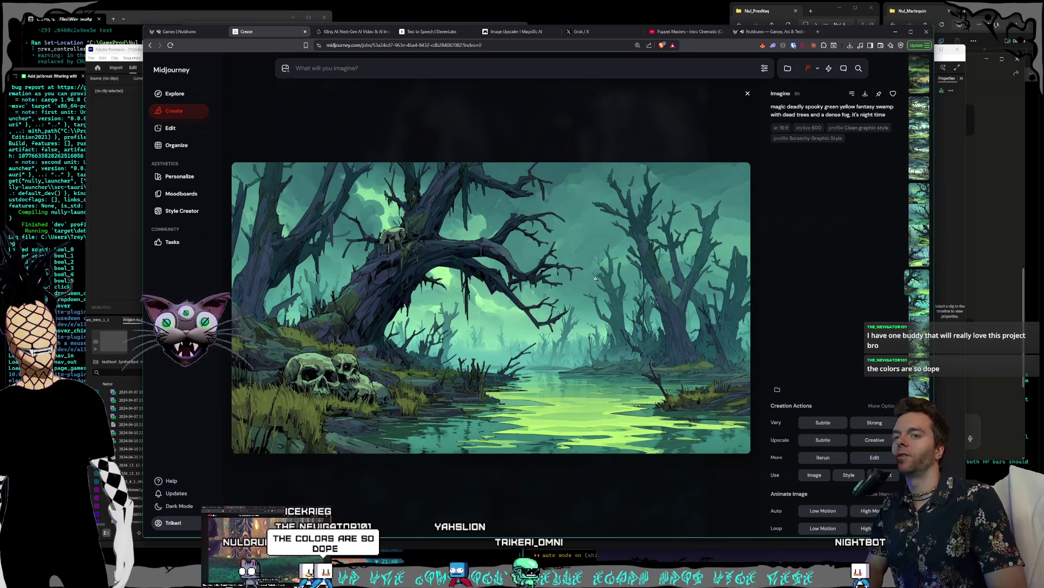
pyautogui.scroll(-1, 596, 278)
pyautogui.scroll(-1, 596, 278)
pyautogui.scroll(-1, 595, 279)
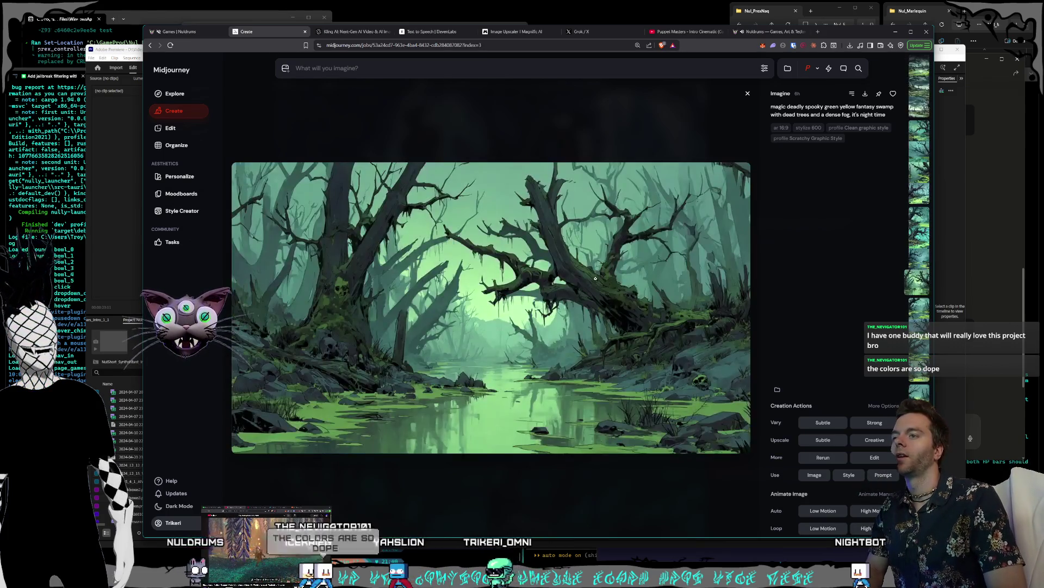
pyautogui.scroll(-1, 595, 279)
pyautogui.scroll(-1, 596, 279)
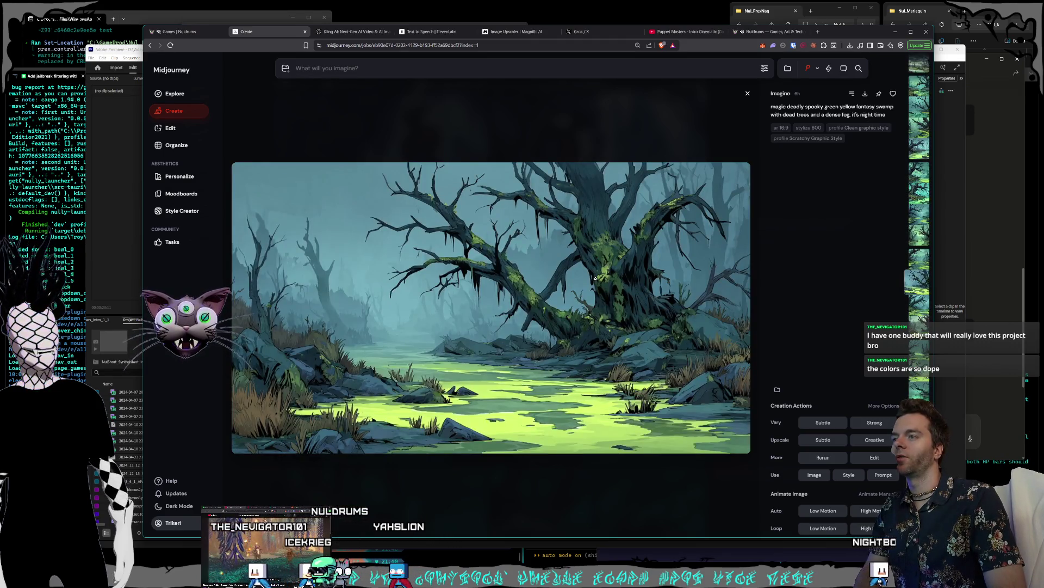
pyautogui.scroll(-4, 596, 278)
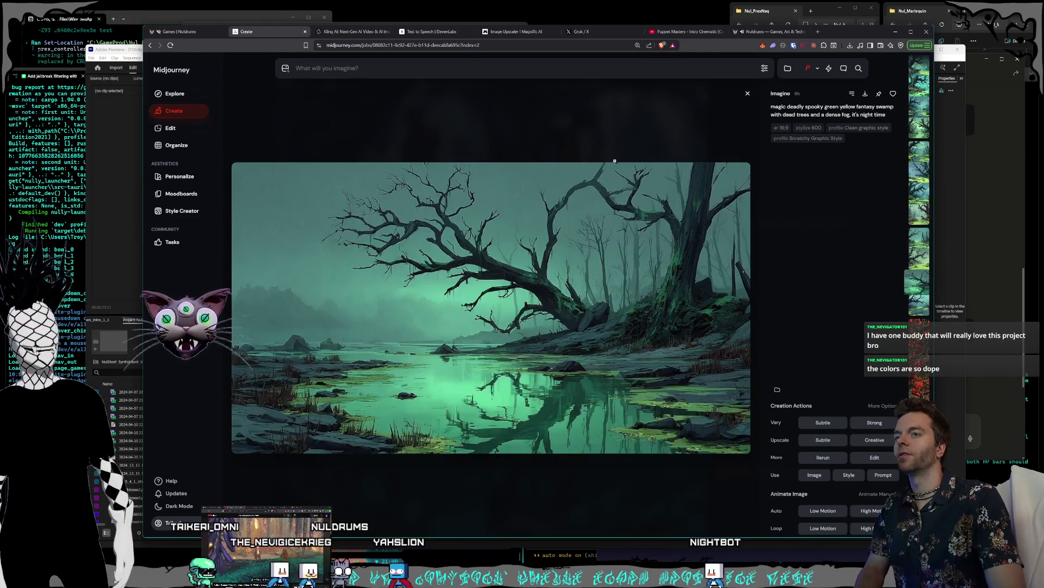
pyautogui.click(748, 94)
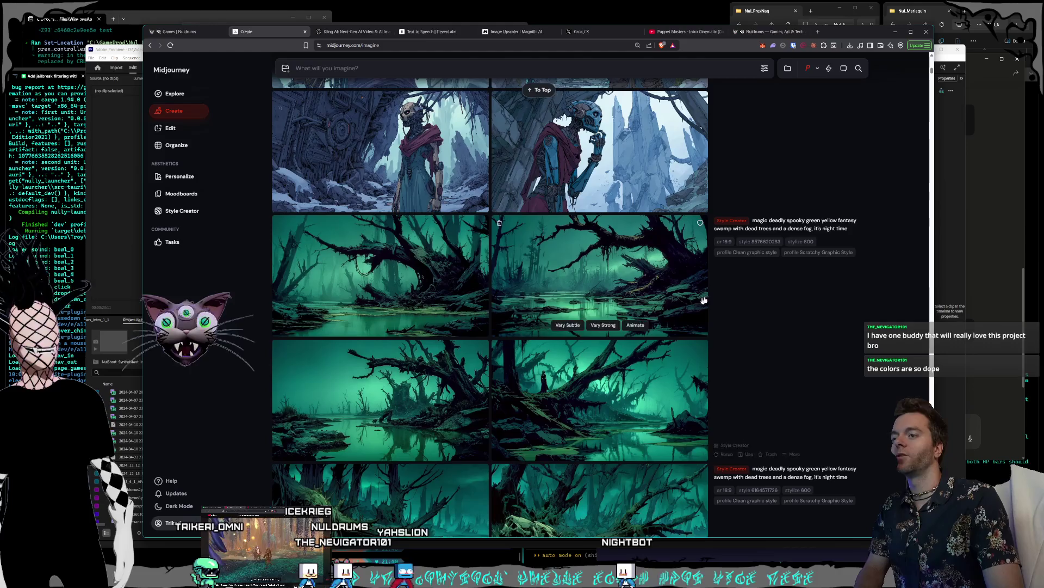
# Scroll down to the rustic forest treehouse rows and open the top-right treehouse image.
pyautogui.scroll(-10, 702, 301)
pyautogui.scroll(-5, 656, 251)
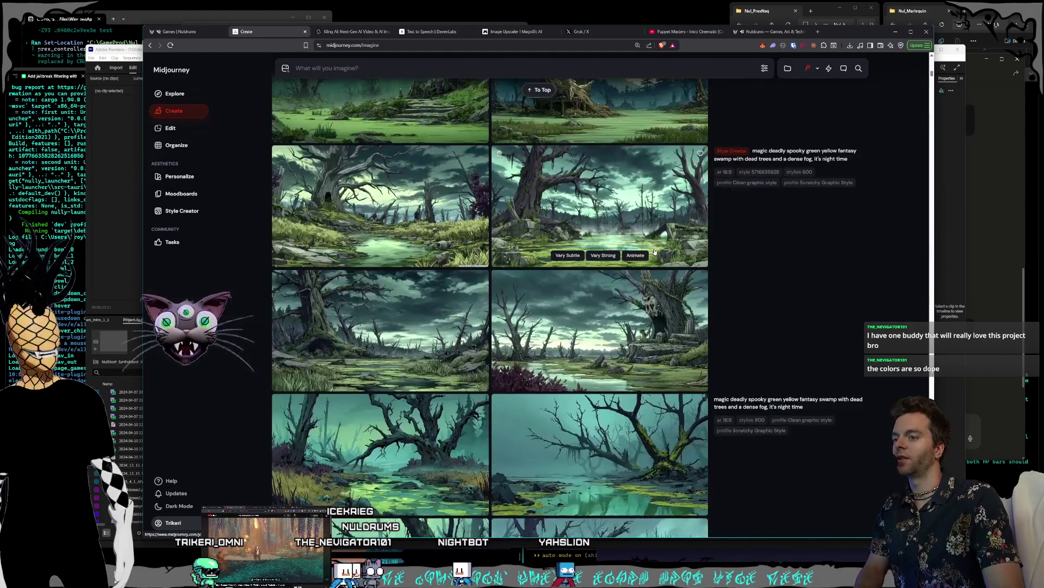
pyautogui.scroll(-10, 656, 252)
pyautogui.scroll(-10, 625, 255)
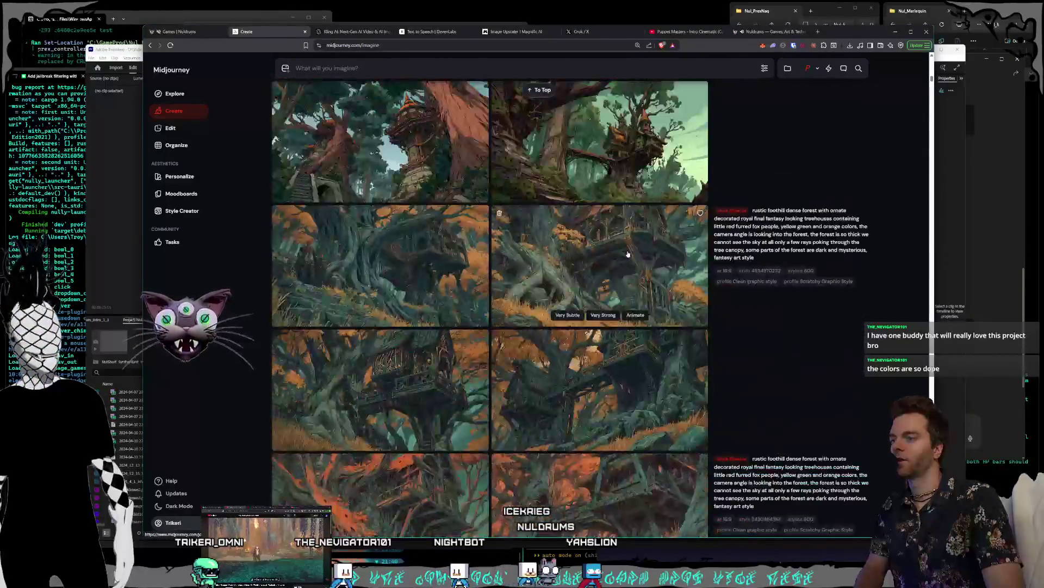
pyautogui.scroll(3, 628, 254)
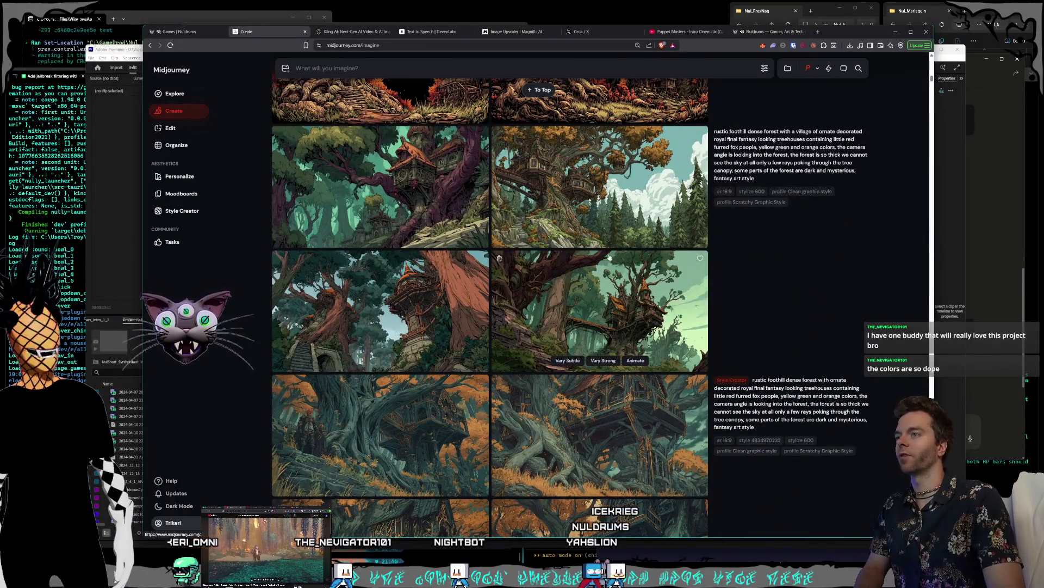
pyautogui.click(611, 242)
# Arrow through the treehouse variations, step back one, then switch to the Magnific upscaler tab.
pyautogui.press('Right')
pyautogui.press('Right')
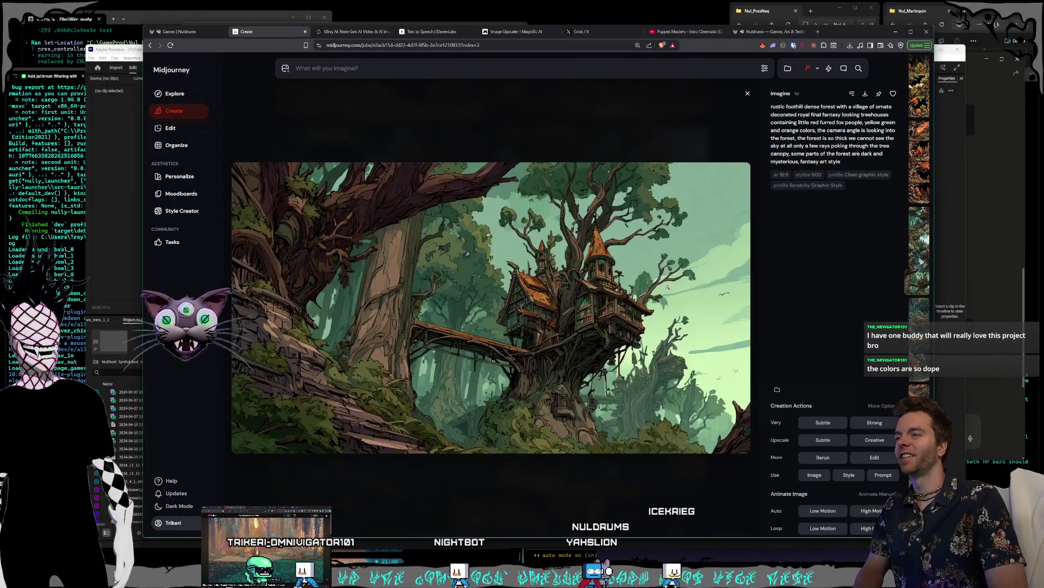
pyautogui.press('Right')
pyautogui.press('Right')
pyautogui.press('Right')
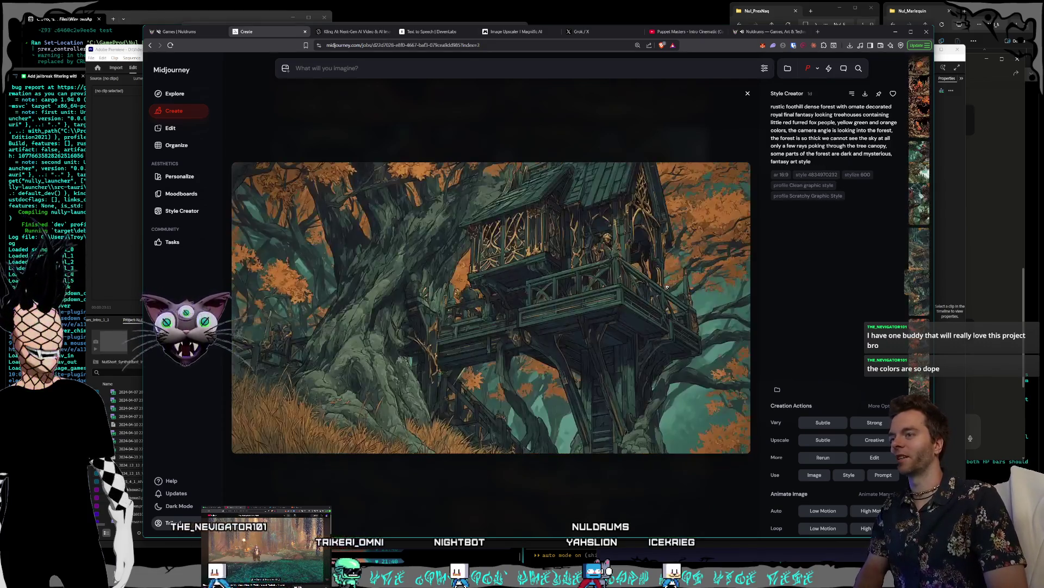
pyautogui.press('Right')
pyautogui.press('Right')
pyautogui.press('Right')
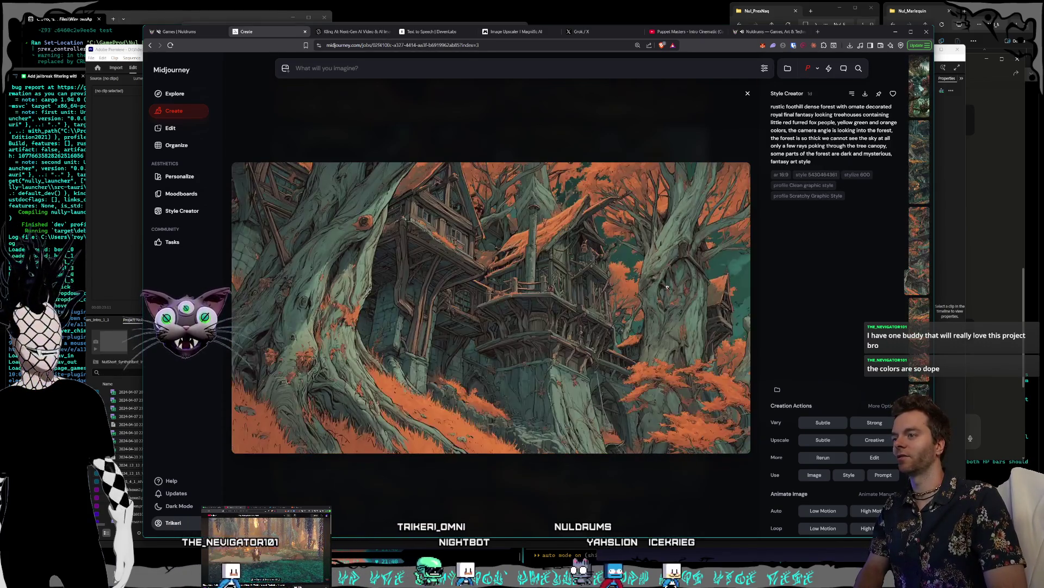
pyautogui.press('Right')
pyautogui.press('Right')
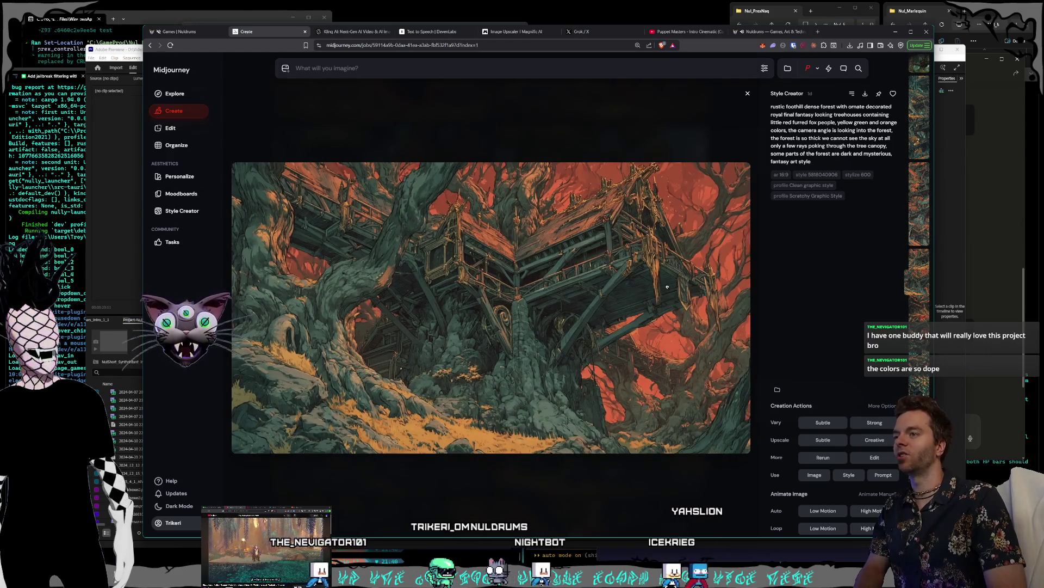
pyautogui.press('Right')
pyautogui.press('Right')
pyautogui.press('Right')
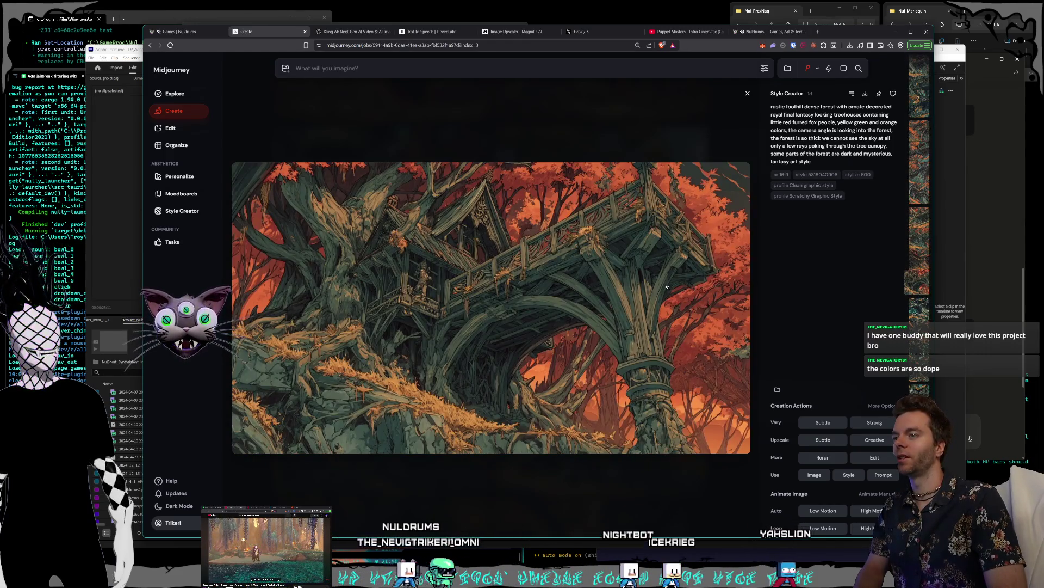
pyautogui.press('Right')
pyautogui.press('Right')
pyautogui.press('Right')
pyautogui.press('Right')
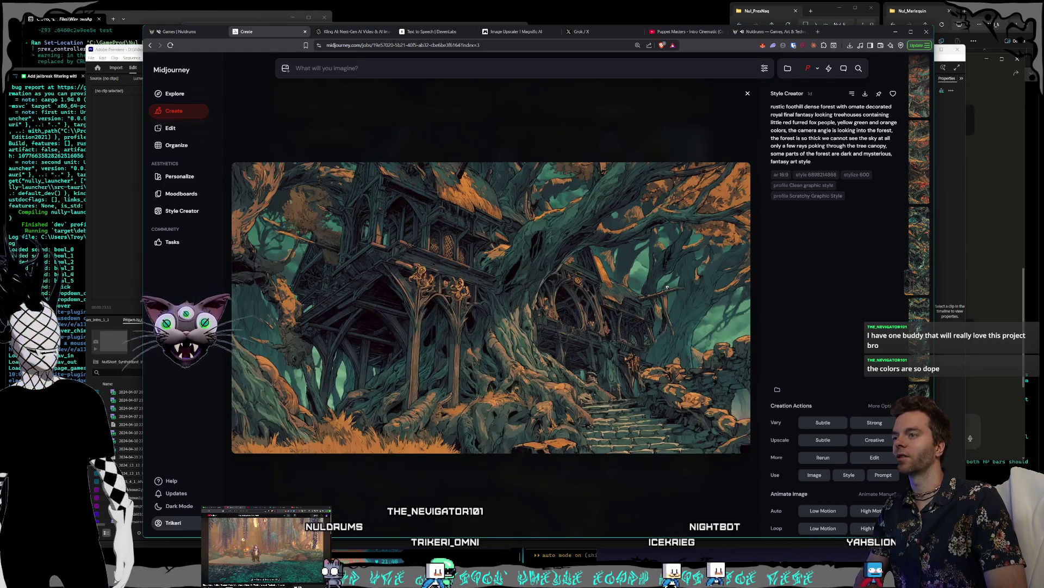
pyautogui.press('Right')
pyautogui.press('Right')
pyautogui.press('Right')
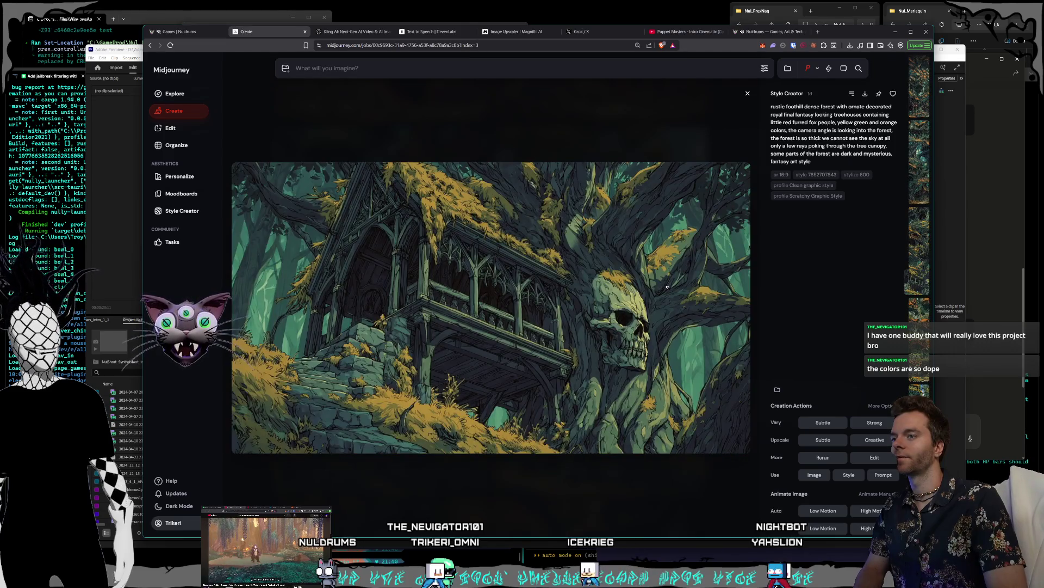
pyautogui.press('Right')
pyautogui.press('Right')
pyautogui.press('Right')
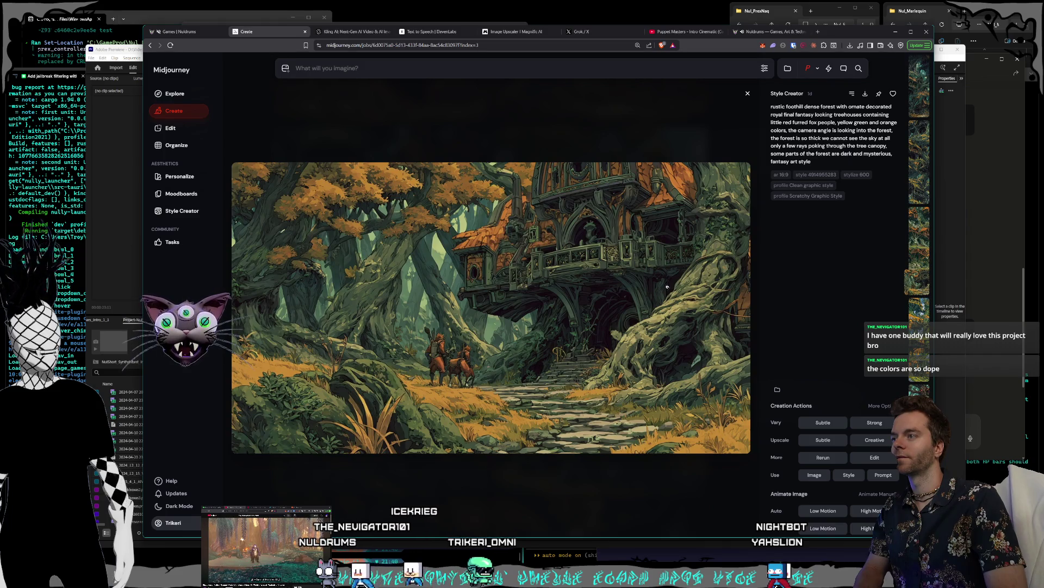
pyautogui.press('Right')
pyautogui.press('Right')
pyautogui.press('Right')
pyautogui.press('Right')
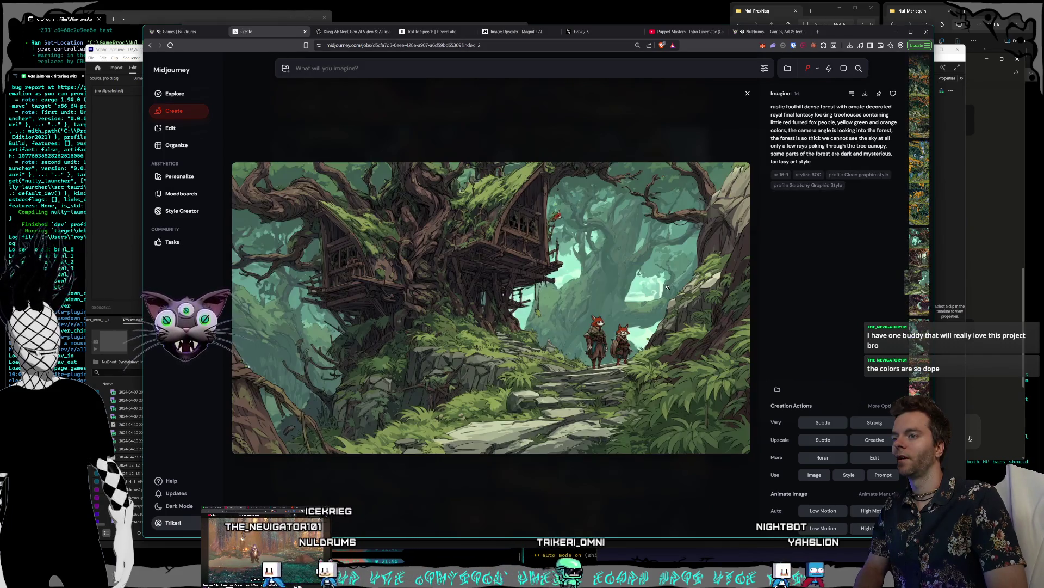
pyautogui.press('Right')
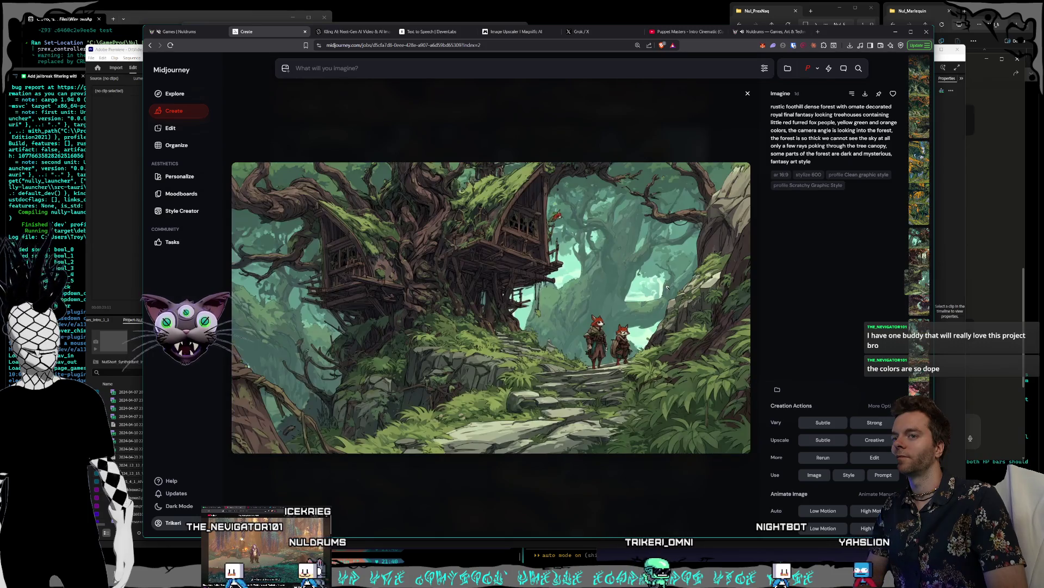
pyautogui.press('Left')
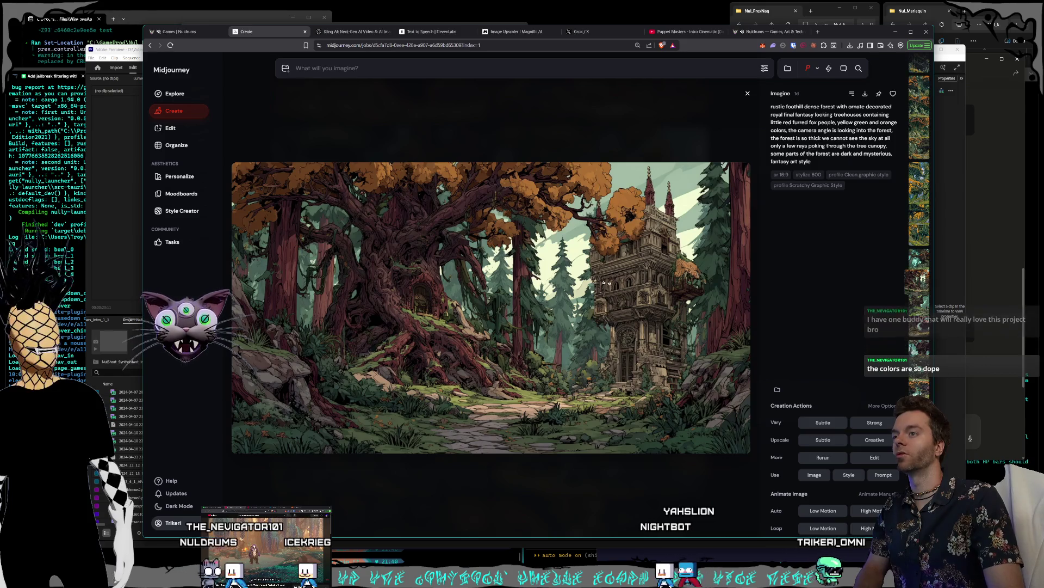
pyautogui.hotkey('ctrl', '5')
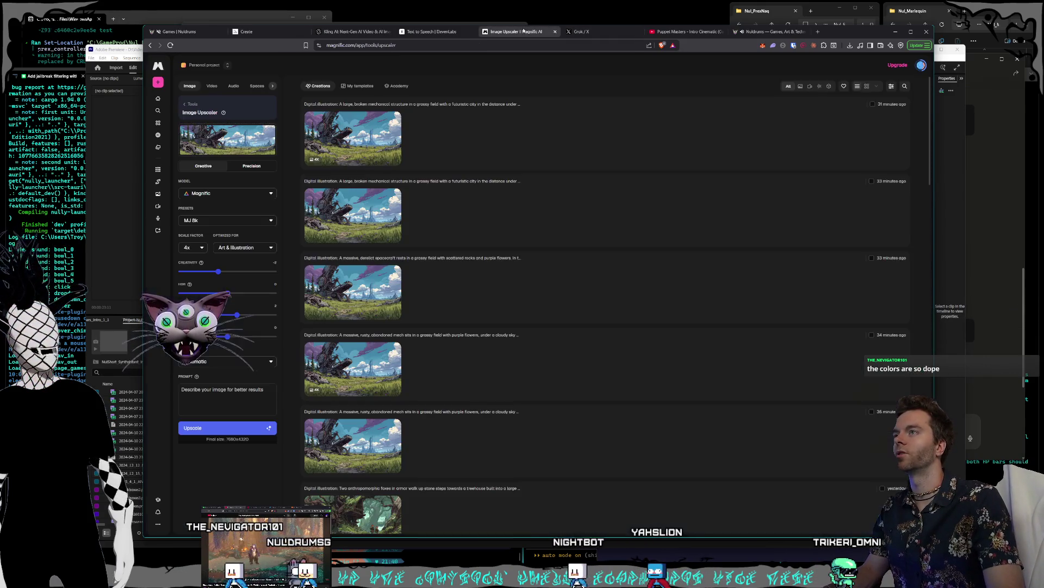
# Scroll down Magnific's Creations list and open yesterday's fox treehouse upscale full size.
pyautogui.scroll(-3, 535, 241)
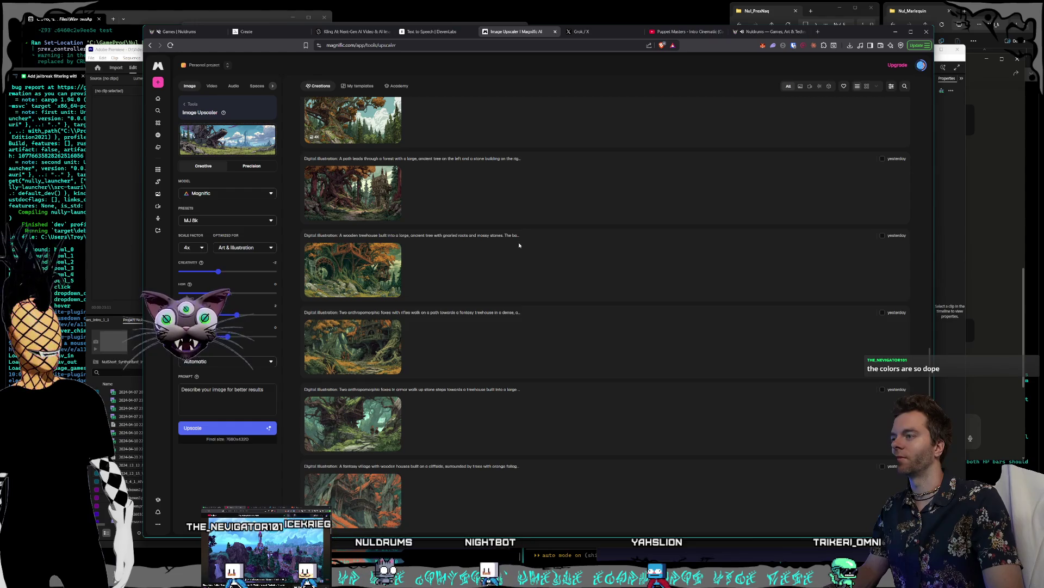
pyautogui.scroll(-2, 504, 241)
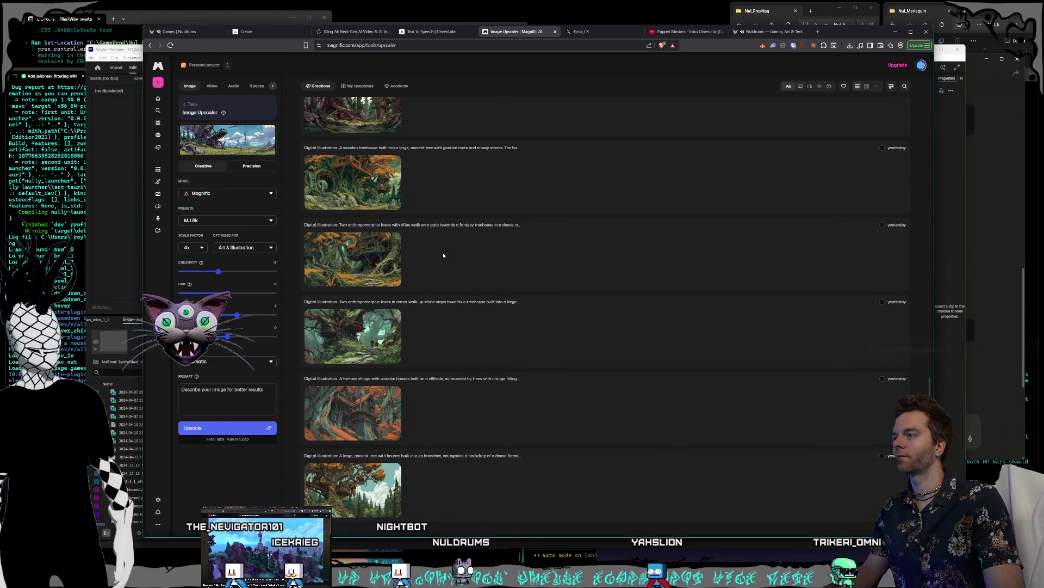
pyautogui.scroll(-5, 438, 255)
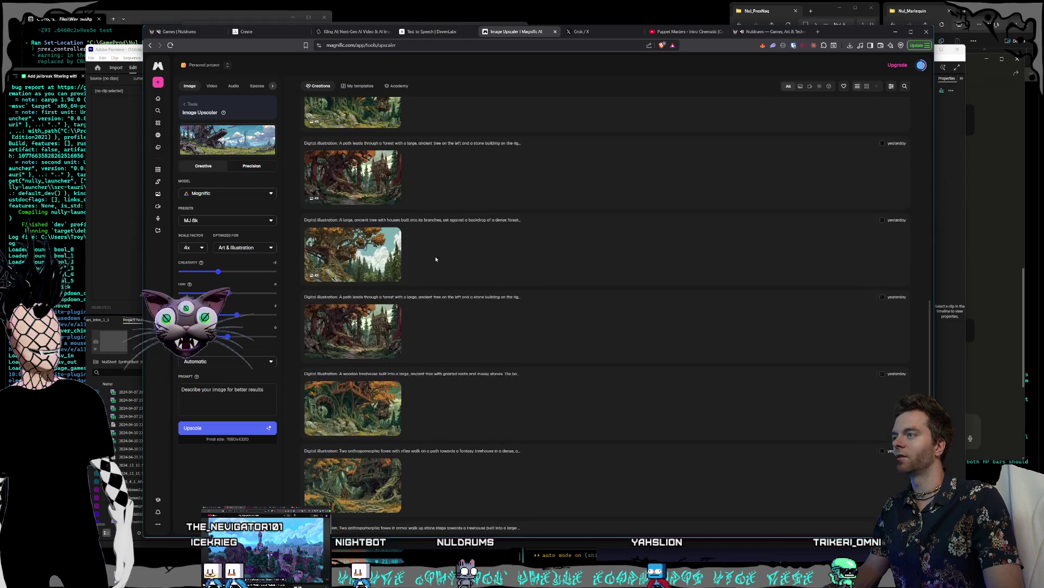
pyautogui.scroll(-5, 444, 252)
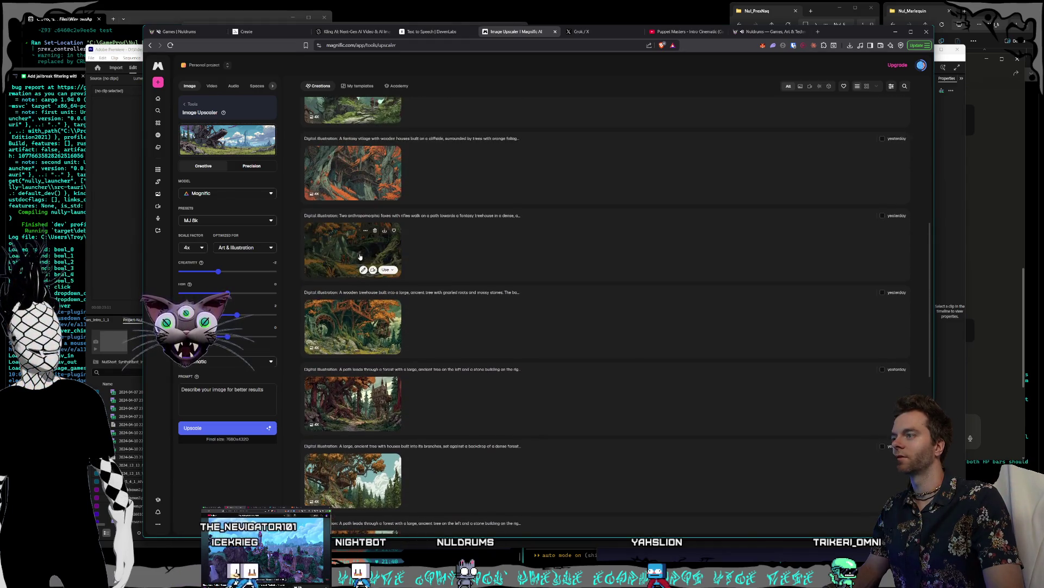
pyautogui.click(603, 430)
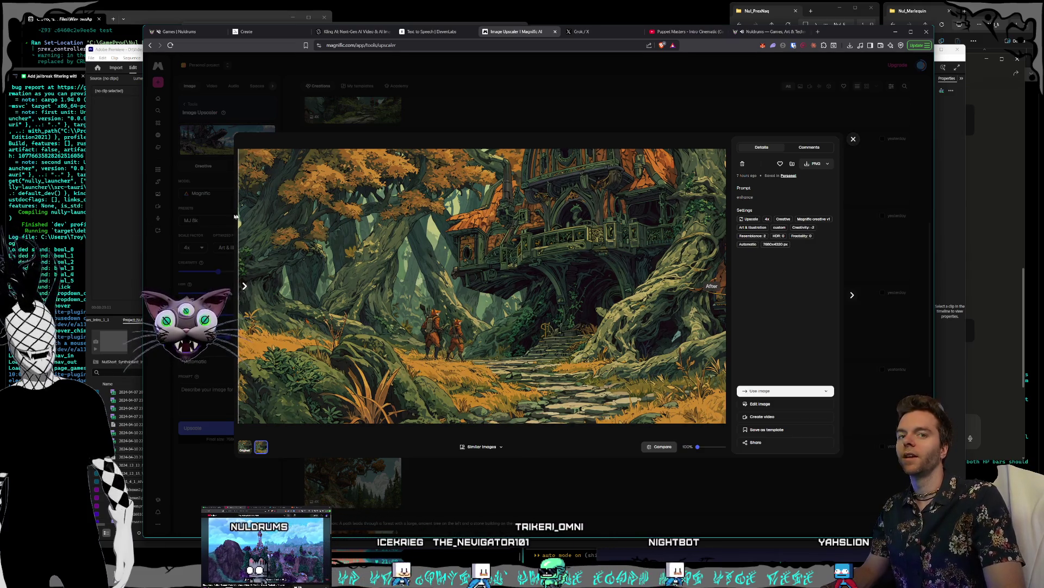
# Close the fox viewer, then preview another treehouse upscale full size and close it.
pyautogui.click(856, 142)
pyautogui.scroll(2, 566, 410)
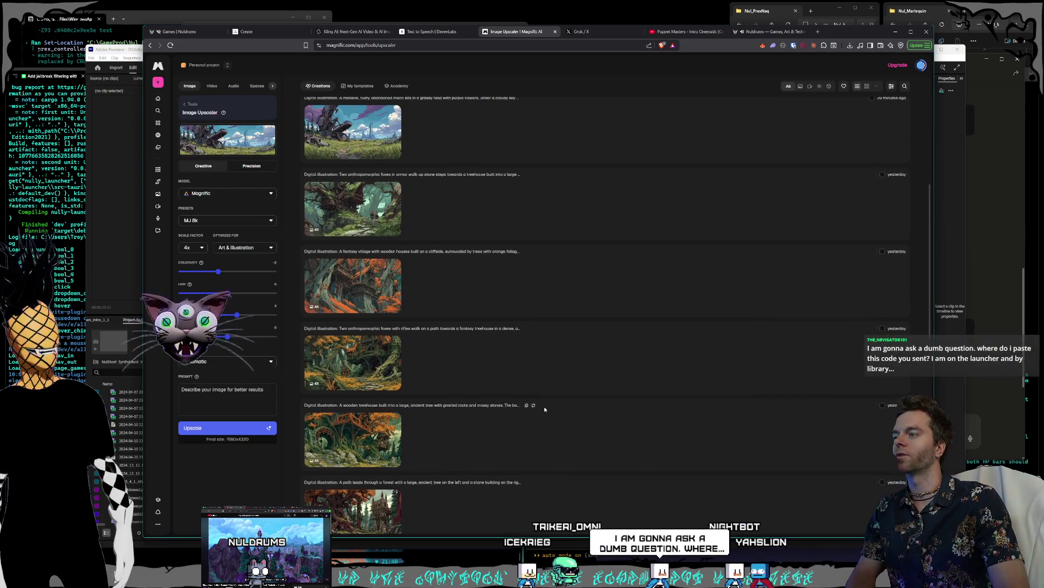
pyautogui.moveTo(369, 419)
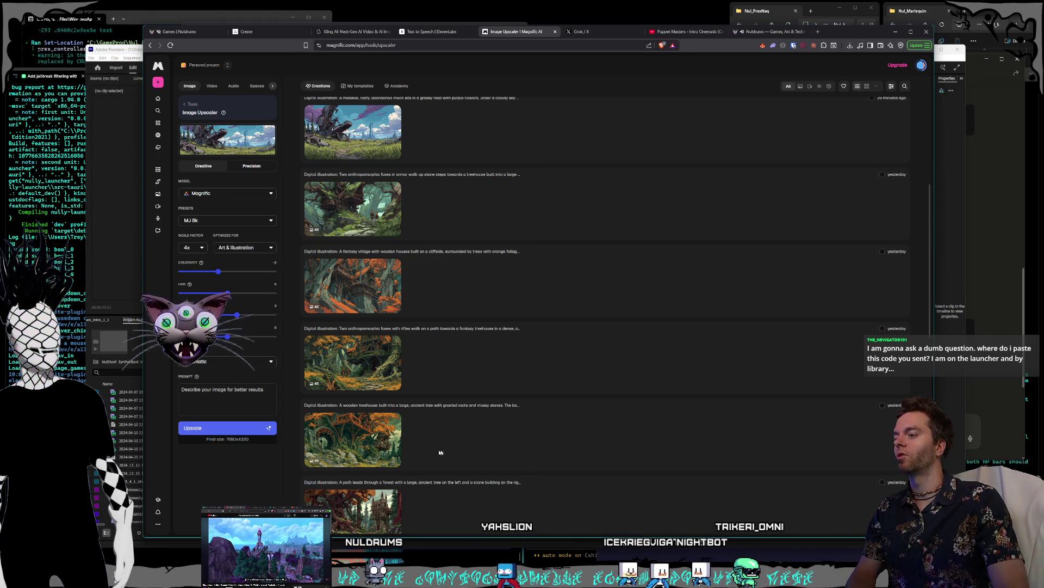
pyautogui.click(325, 445)
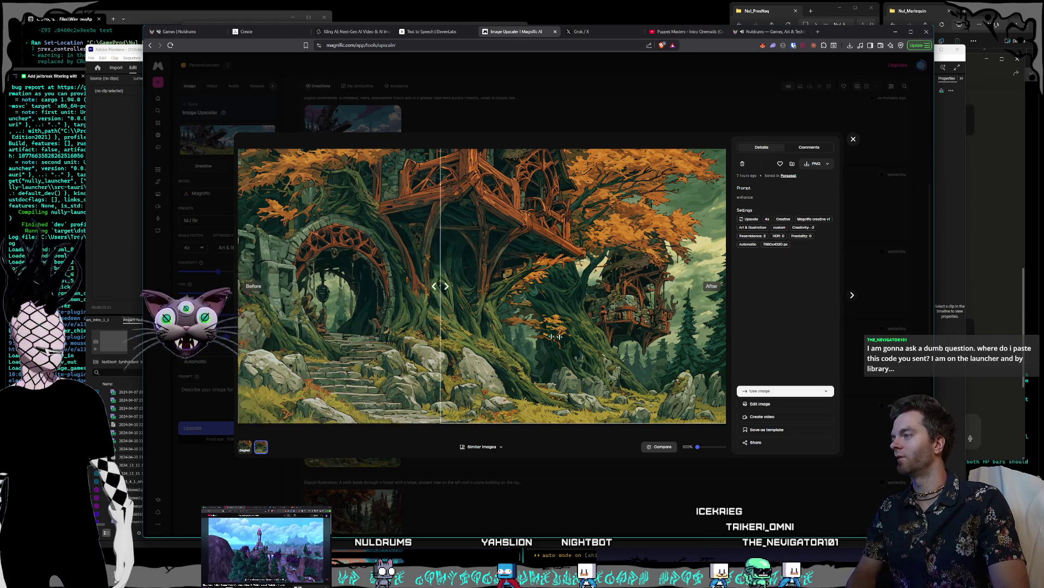
pyautogui.click(851, 139)
# Preview the fox treehouse upscale again, close it, and scroll back up the creations list.
pyautogui.scroll(-1, 425, 384)
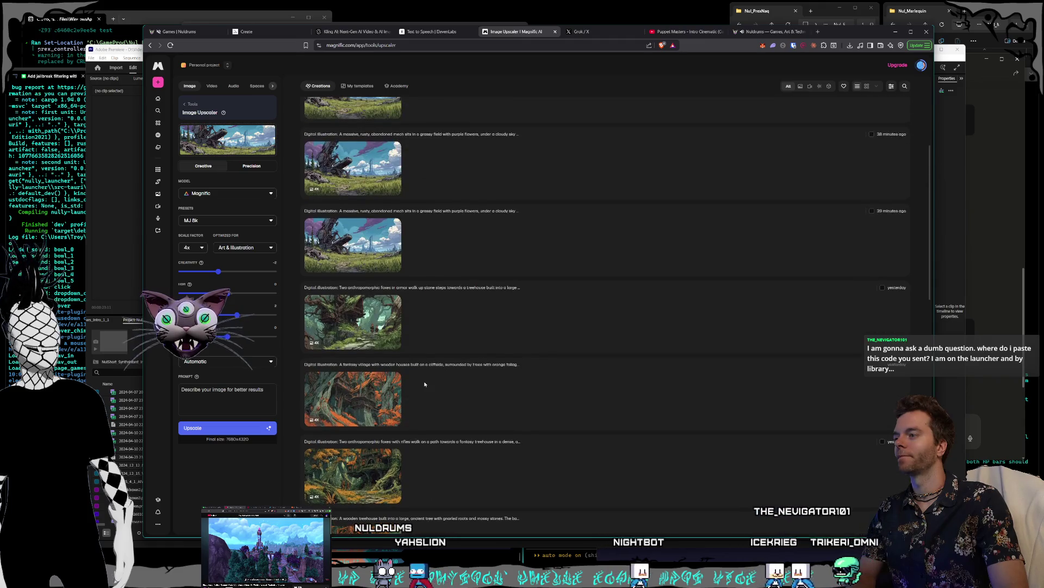
pyautogui.scroll(1, 425, 384)
pyautogui.click(375, 381)
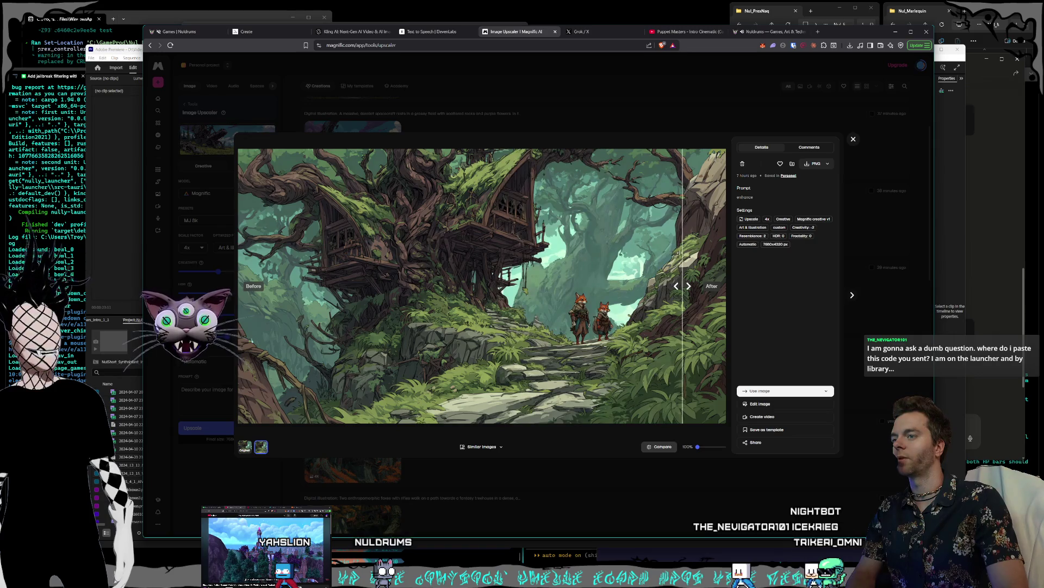
pyautogui.click(853, 140)
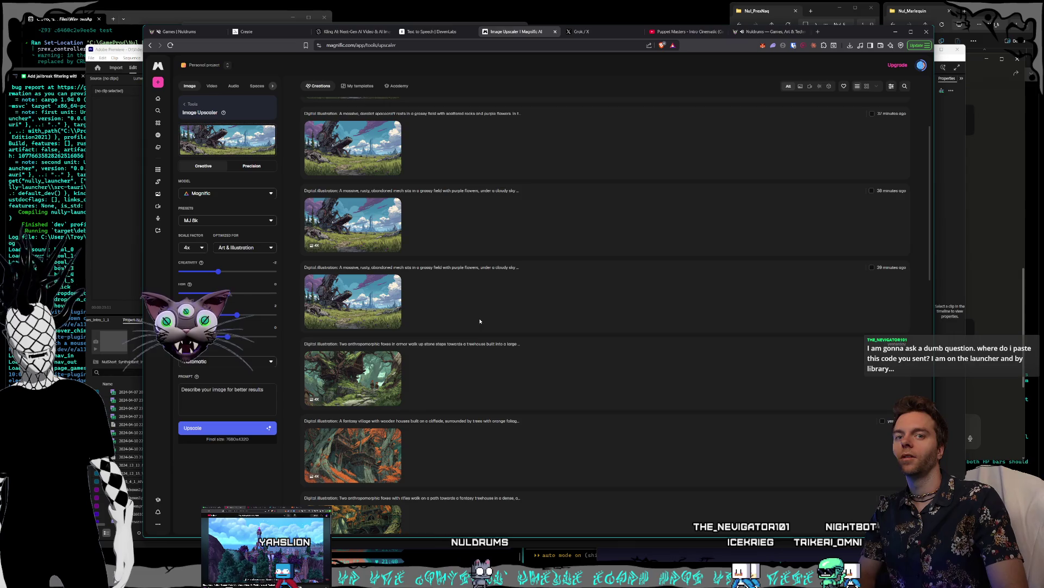
pyautogui.scroll(3, 480, 321)
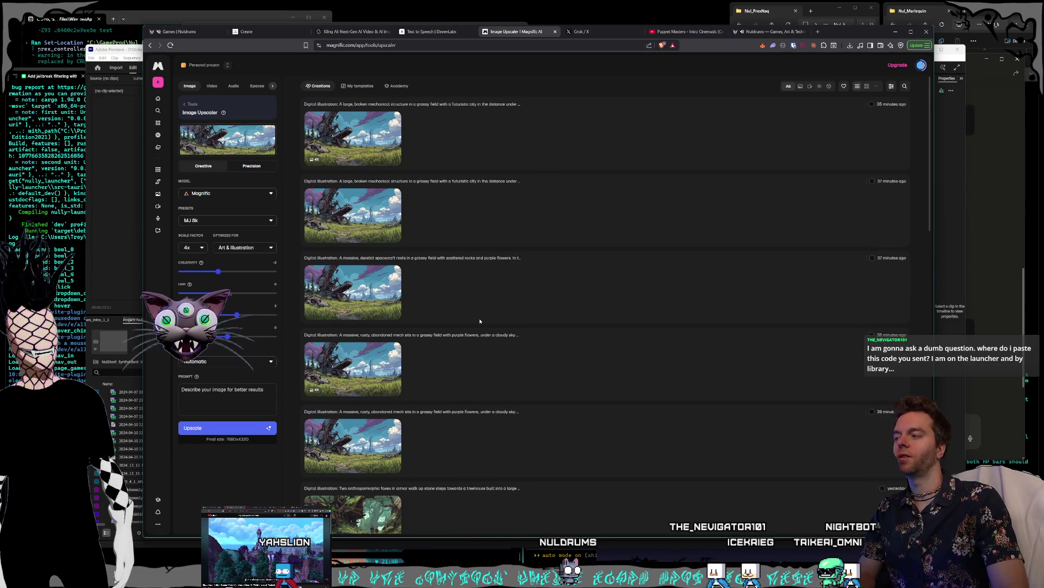
# Reposition the Nuldrums launcher window and open the Trik_Klip product page from the Store.
pyautogui.moveTo(395, 176)
pyautogui.mouseDown()
pyautogui.moveTo(539, 170)
pyautogui.moveTo(478, 168)
pyautogui.mouseUp()
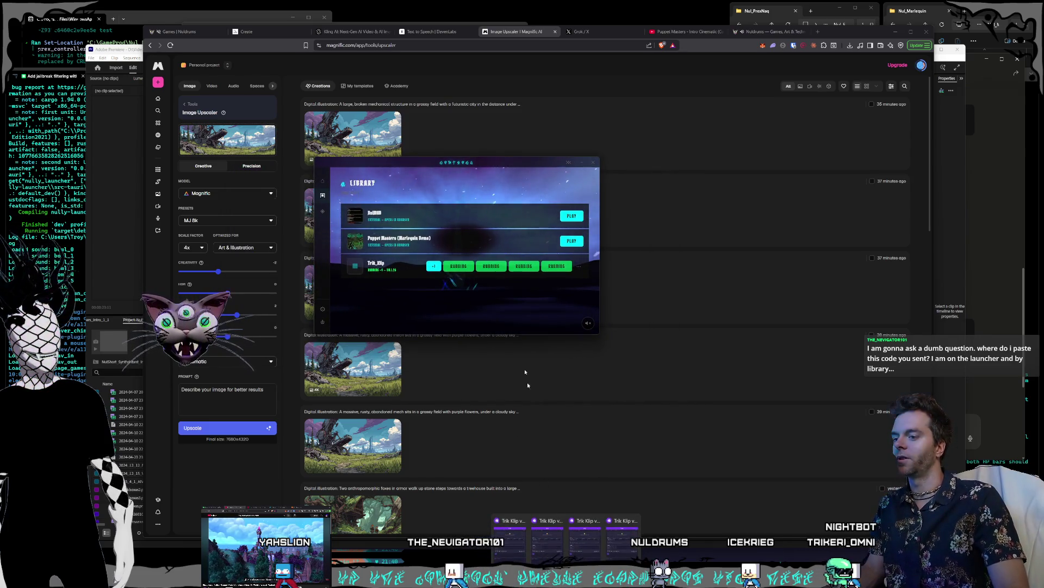
pyautogui.moveTo(489, 163); pyautogui.dragTo(502, 151)
pyautogui.click(334, 199)
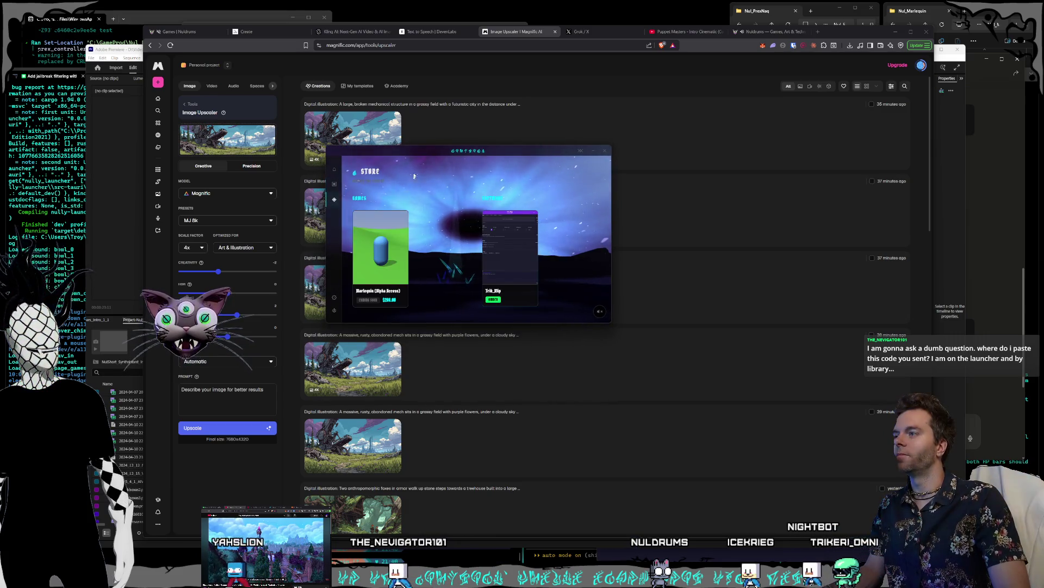
pyautogui.moveTo(412, 180); pyautogui.dragTo(421, 169)
pyautogui.click(507, 250)
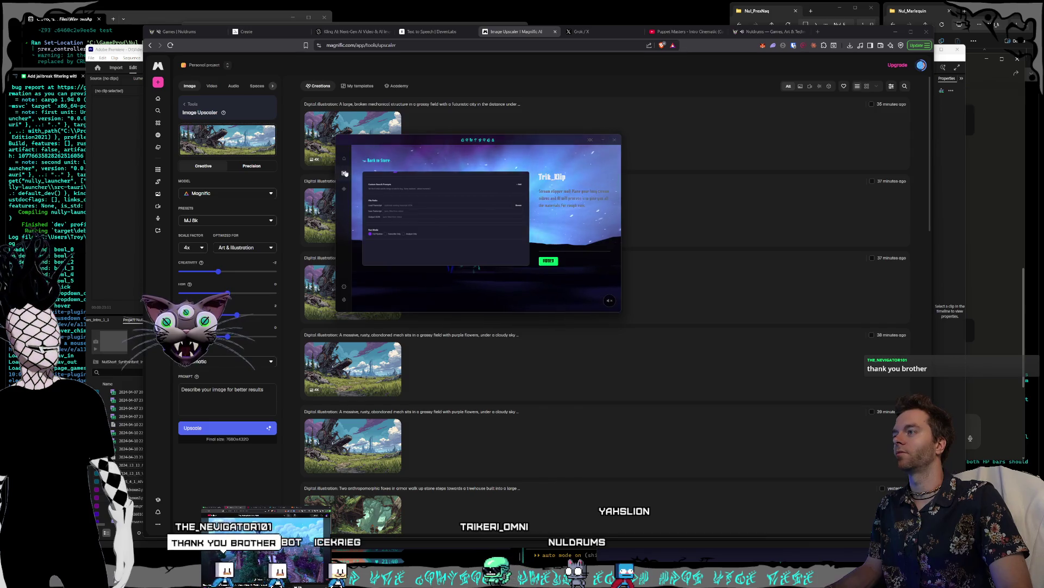
pyautogui.moveTo(416, 148)
pyautogui.mouseDown()
pyautogui.moveTo(432, 158)
pyautogui.moveTo(448, 205)
pyautogui.mouseUp()
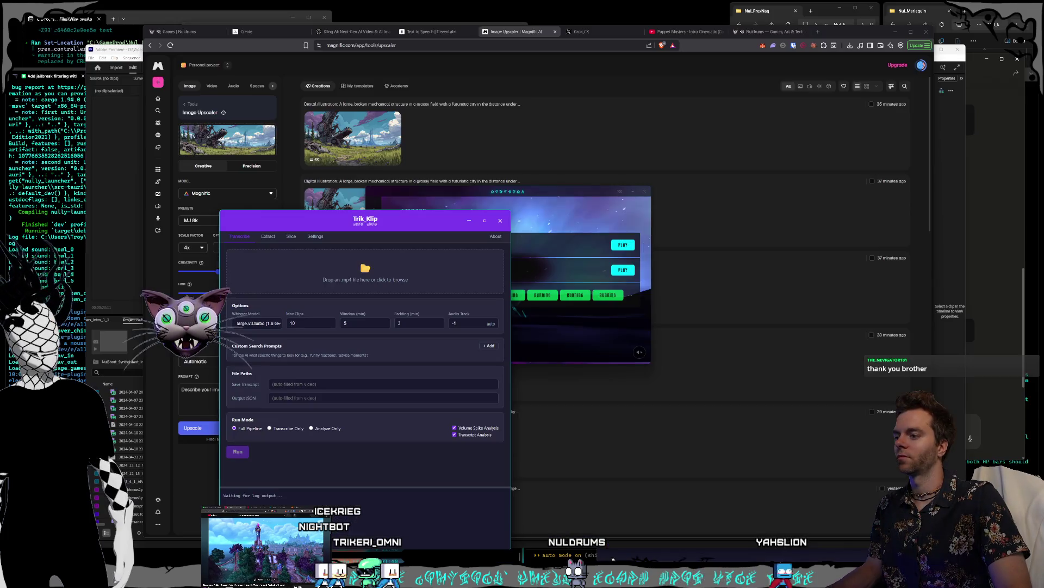
# Close all three Trik_Klip windows, moving the launcher and windows aside as needed.
pyautogui.click(500, 220)
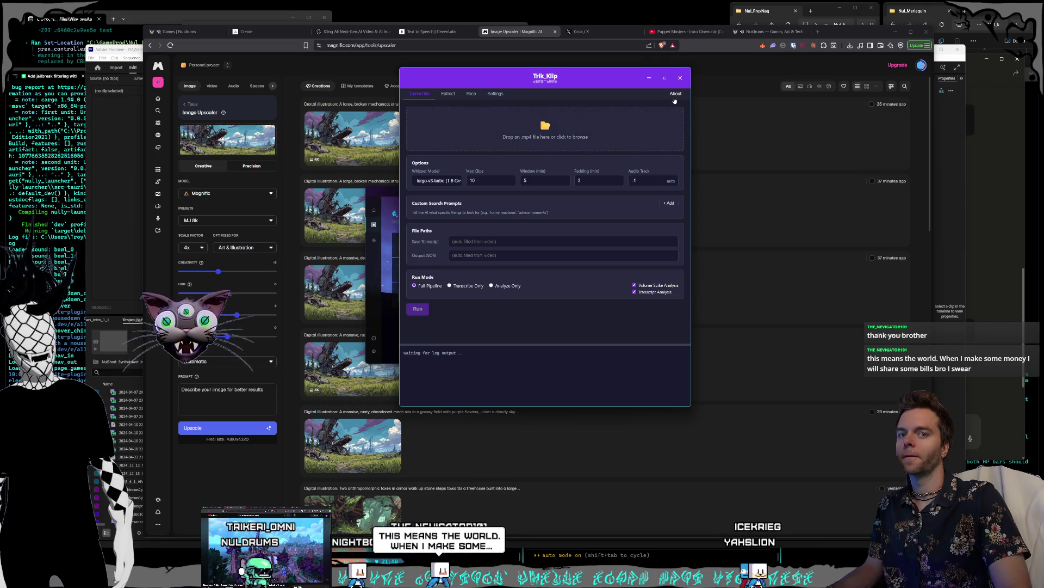
pyautogui.click(680, 77)
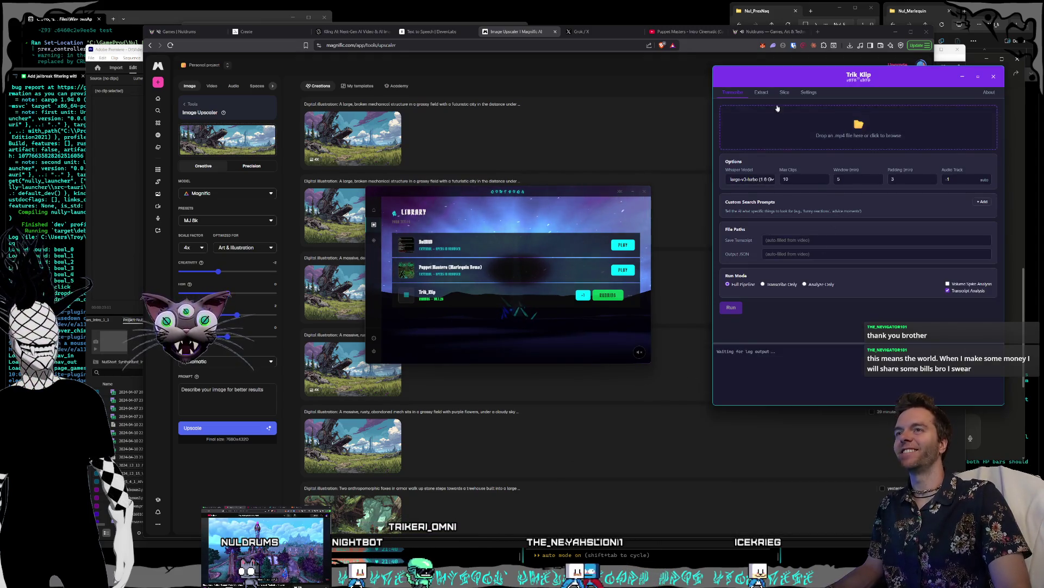
pyautogui.moveTo(419, 195); pyautogui.dragTo(233, 197)
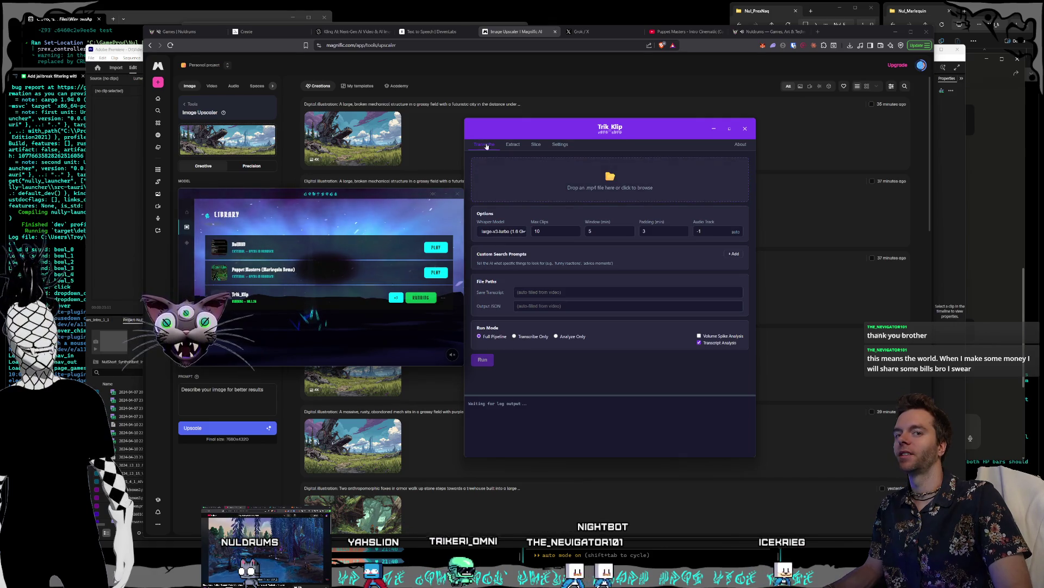
pyautogui.moveTo(488, 124); pyautogui.dragTo(517, 126)
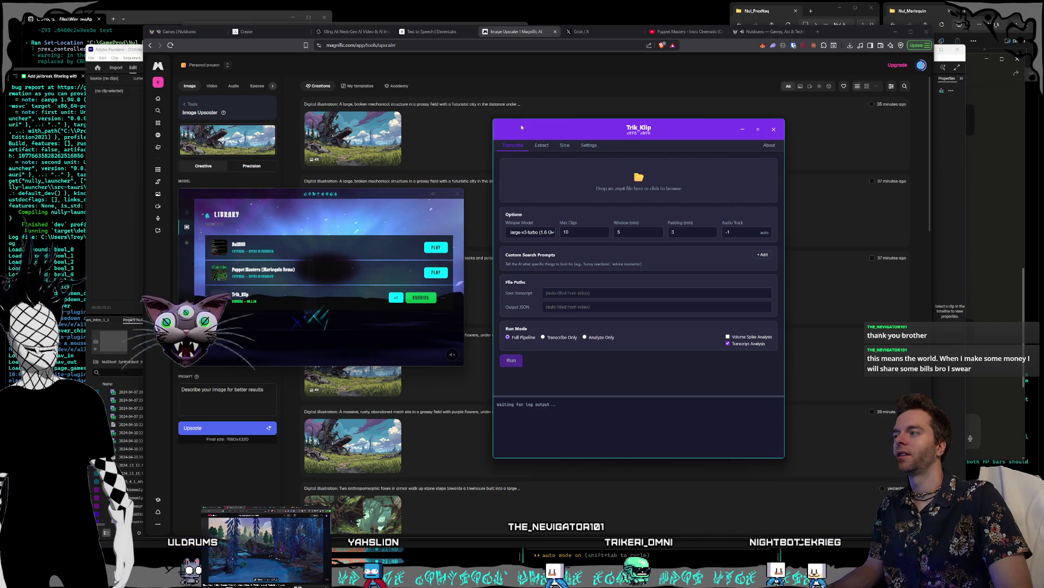
pyautogui.moveTo(522, 127); pyautogui.dragTo(520, 127)
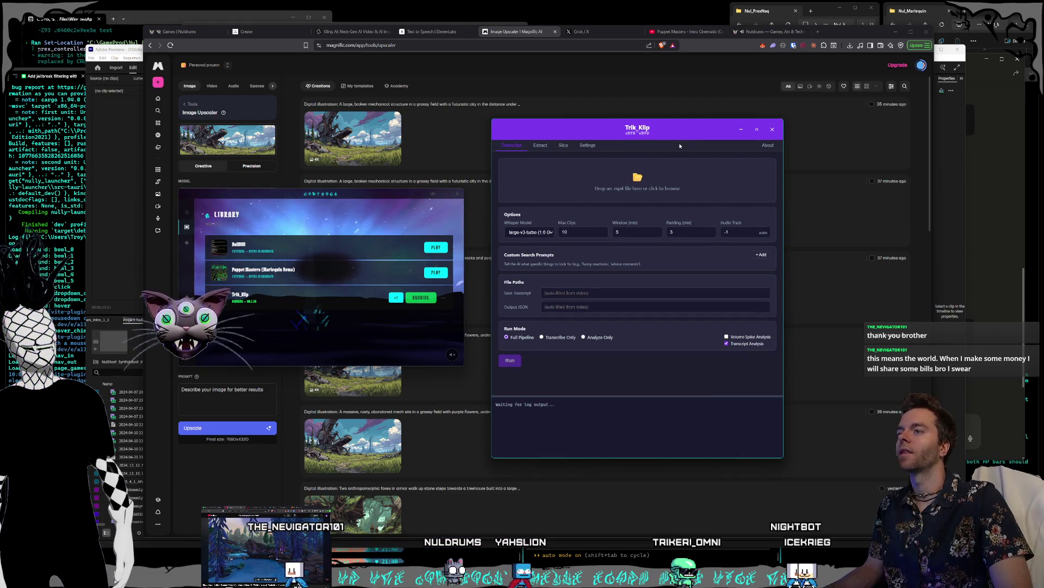
pyautogui.click(741, 129)
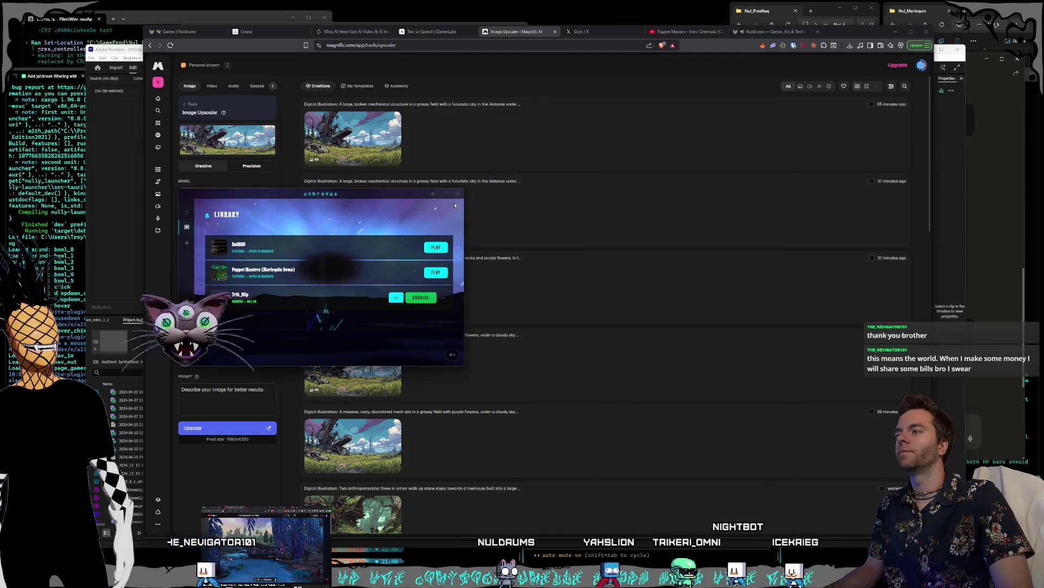
# Move the launcher right, bring the browser to the front and open a new tab.
pyautogui.moveTo(455, 205); pyautogui.dragTo(666, 205)
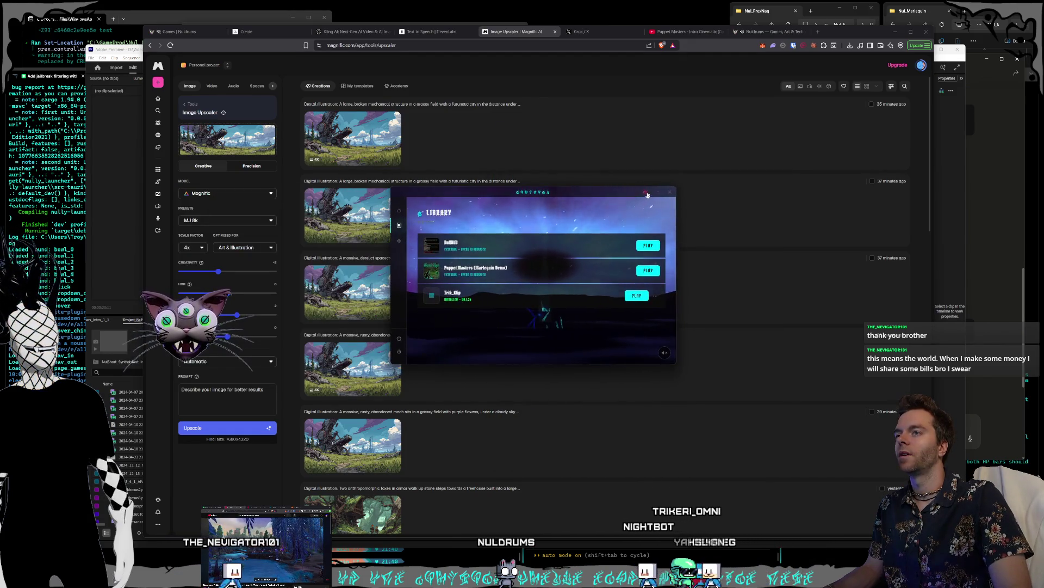
pyautogui.click(643, 123)
pyautogui.click(819, 32)
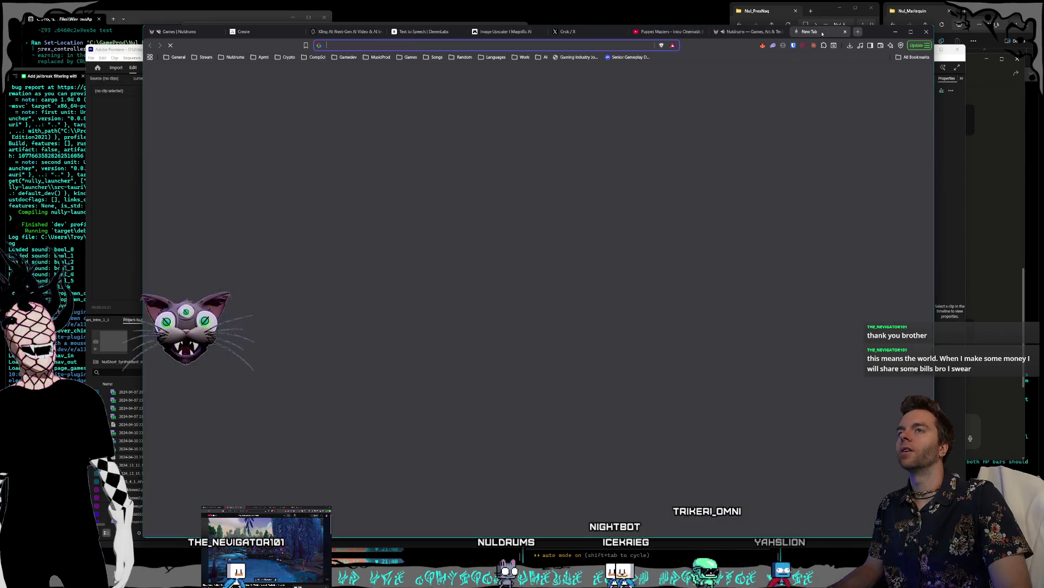
# Search Google for 'sub magic stream clipping'.
pyautogui.click(610, 44)
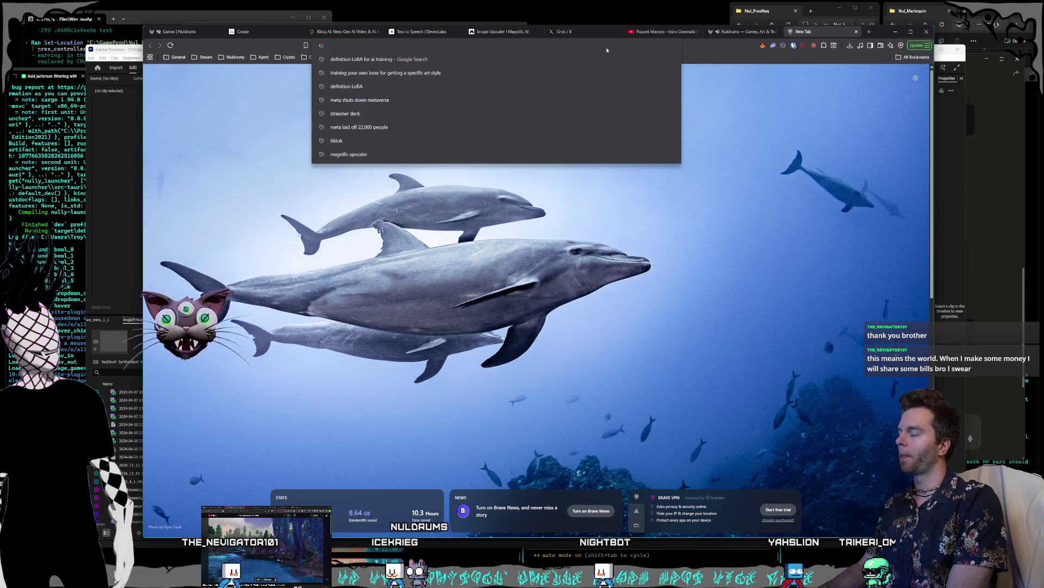
pyautogui.write('sub')
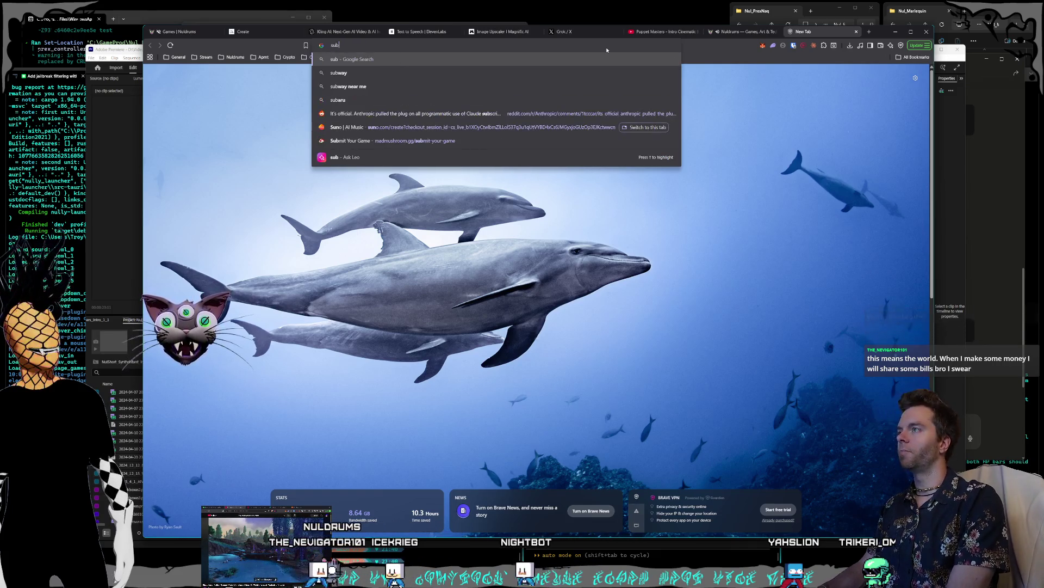
pyautogui.write(' mag')
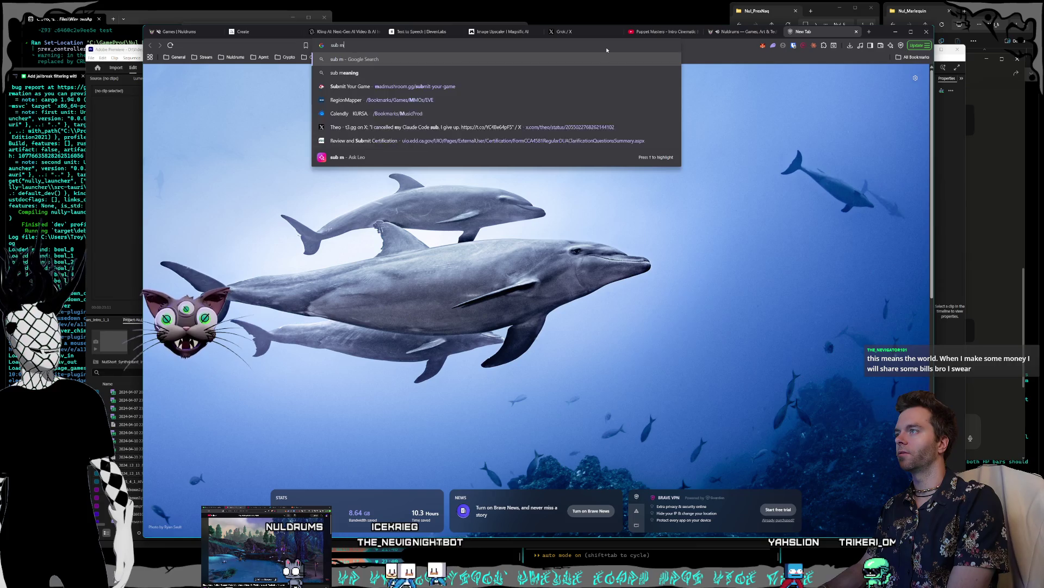
pyautogui.press('BackSpace')
pyautogui.press('BackSpace')
pyautogui.press('BackSpace')
pyautogui.write('sub magic ')
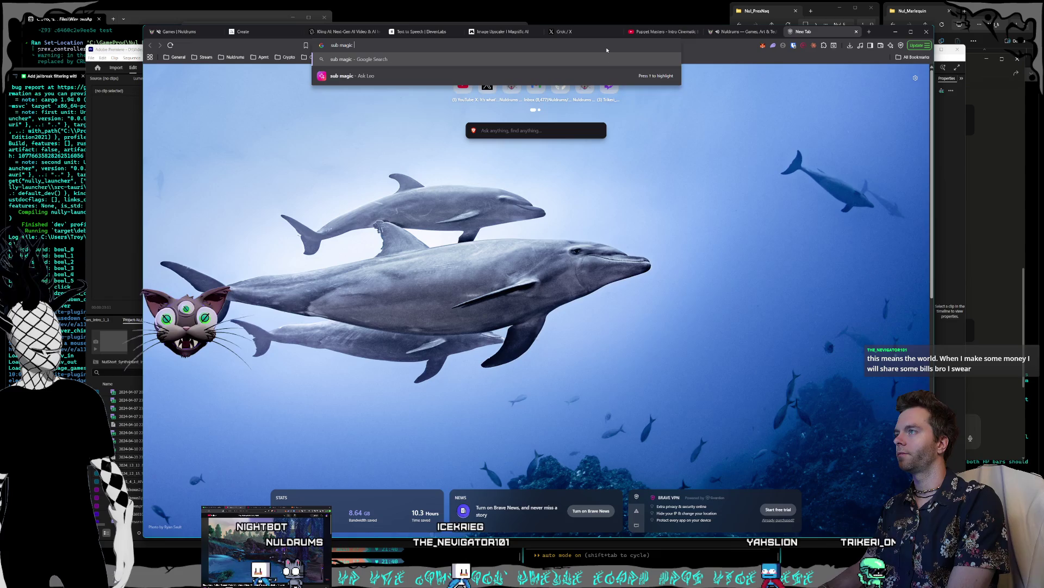
pyautogui.write('stream clipping')
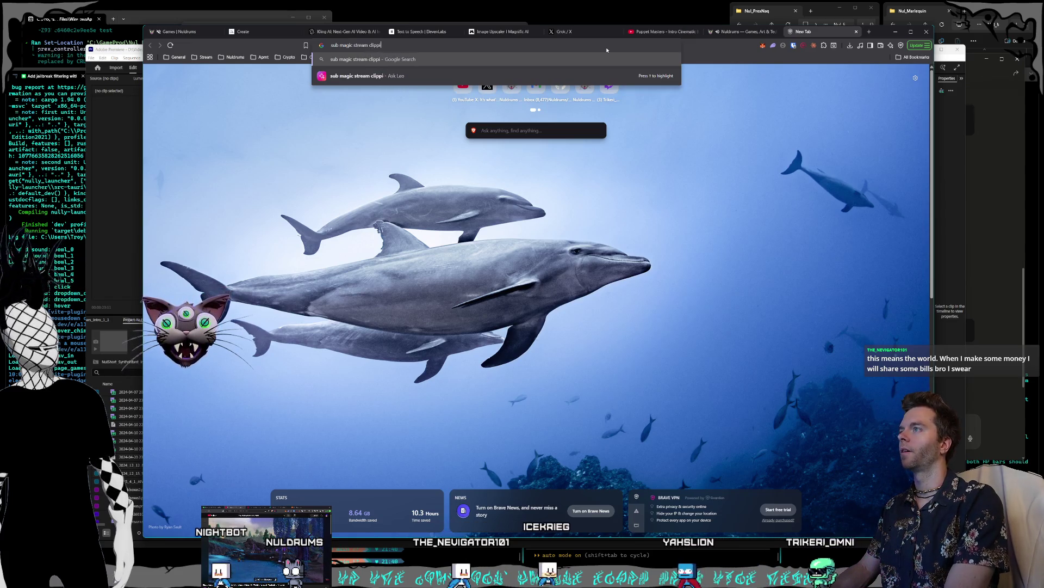
pyautogui.press('Return')
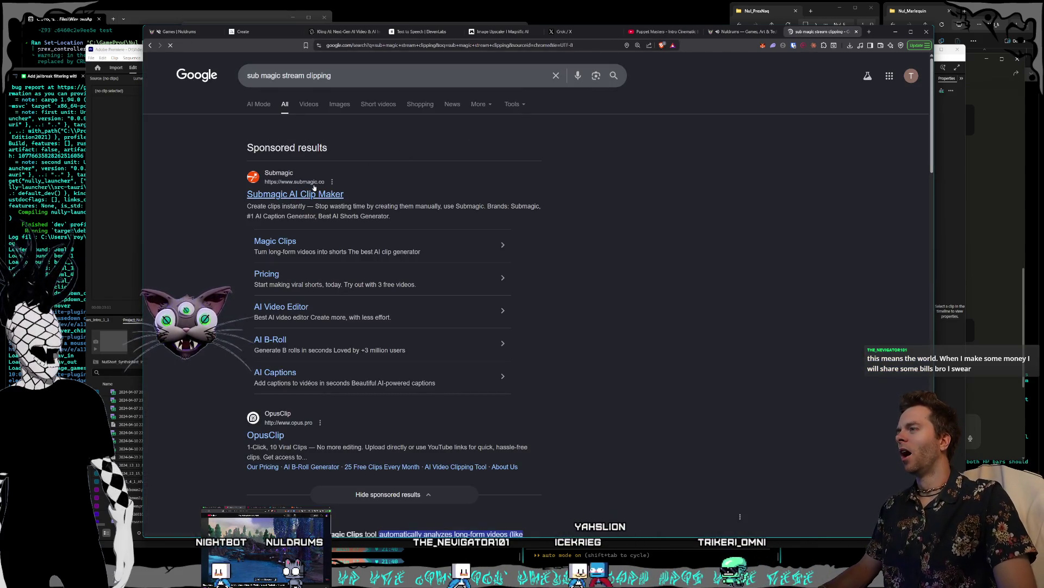
# Open Submagic's AI Clip Maker page from the results and scroll through its features.
pyautogui.click(384, 193)
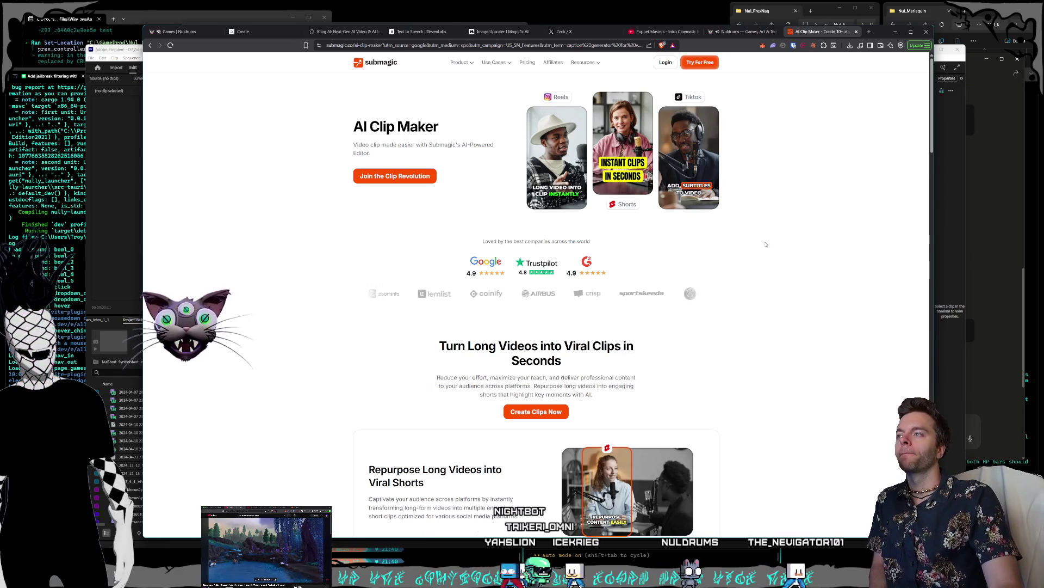
pyautogui.scroll(-4, 766, 244)
pyautogui.scroll(-5, 766, 244)
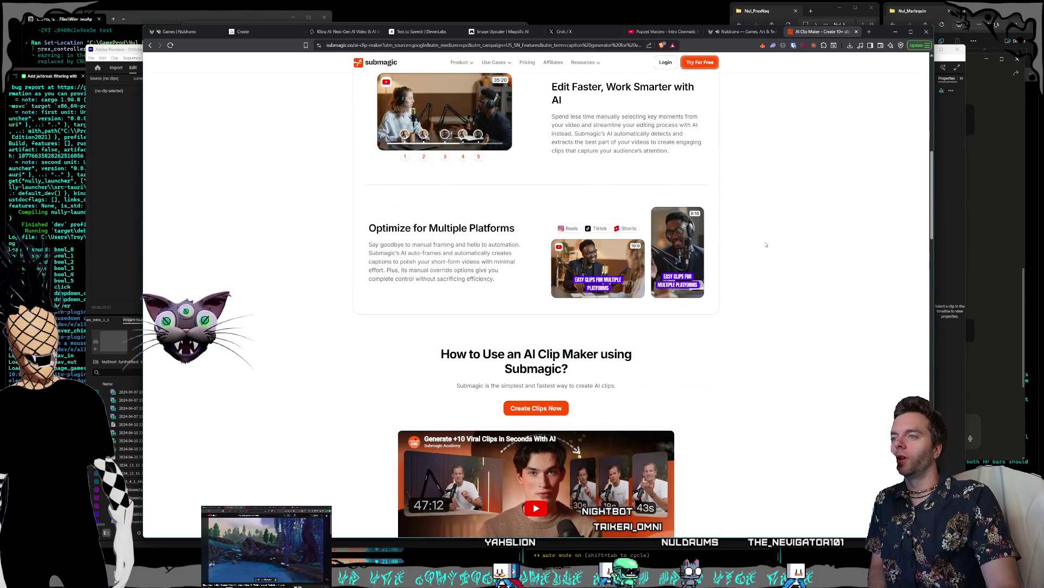
pyautogui.scroll(-4, 766, 244)
pyautogui.scroll(6, 753, 268)
pyautogui.scroll(7, 754, 267)
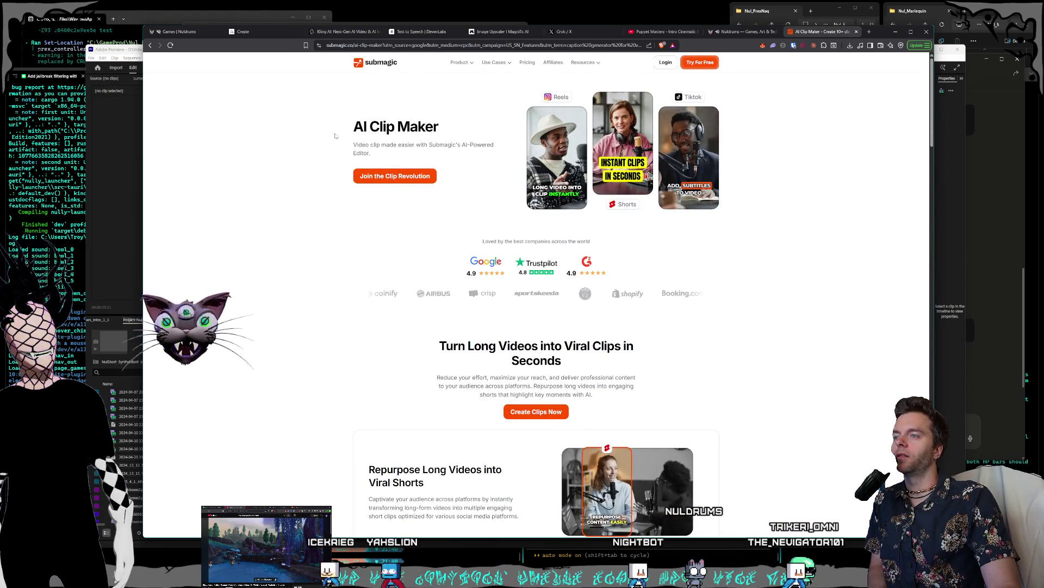
pyautogui.moveTo(371, 153); pyautogui.dragTo(354, 126)
pyautogui.click(354, 126)
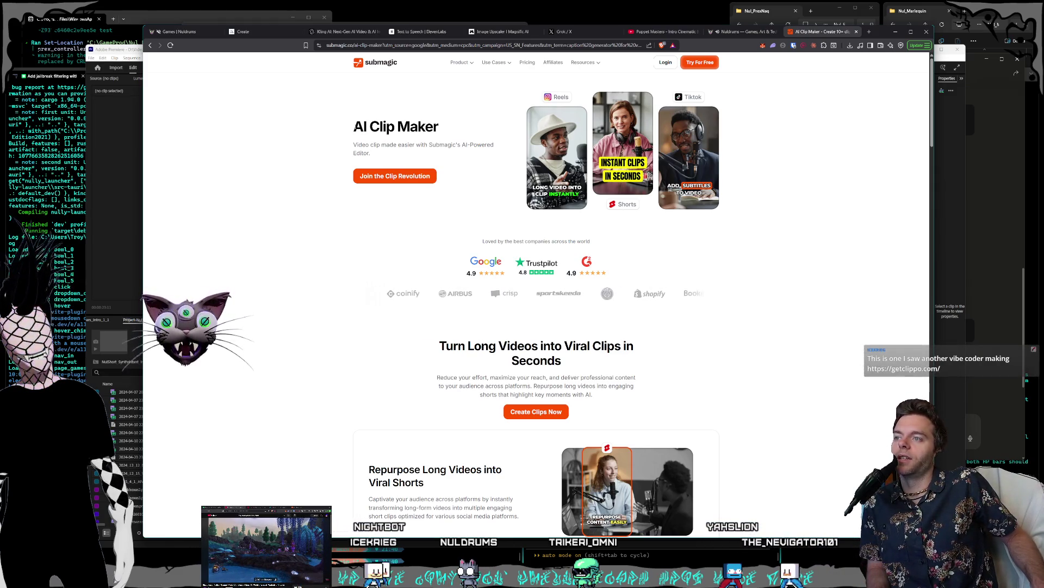
# Load opusnow.com in a new tab and scroll through the page.
pyautogui.click(870, 34)
pyautogui.write('opusnow.com')
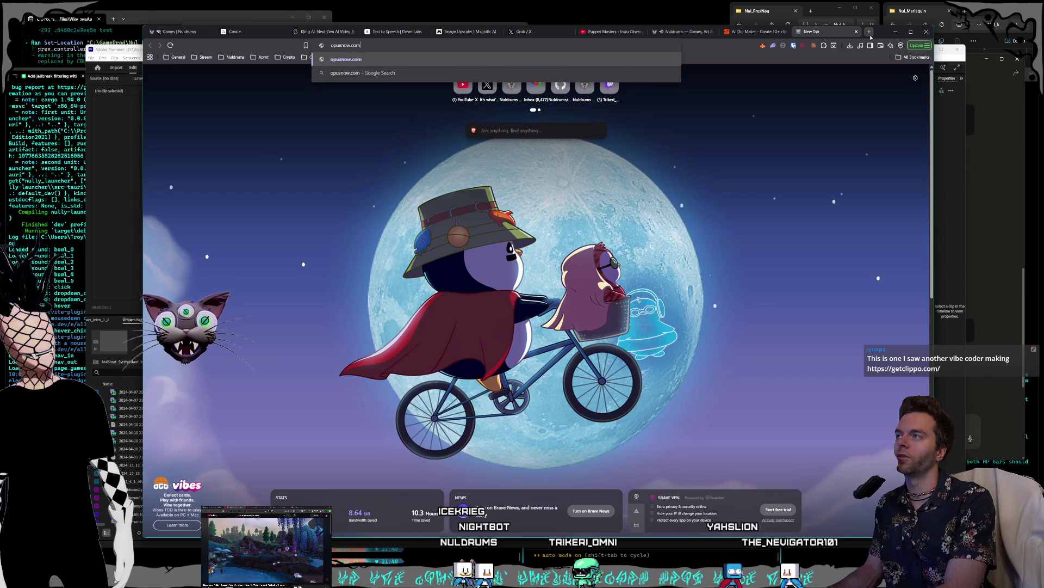
pyautogui.press('Return')
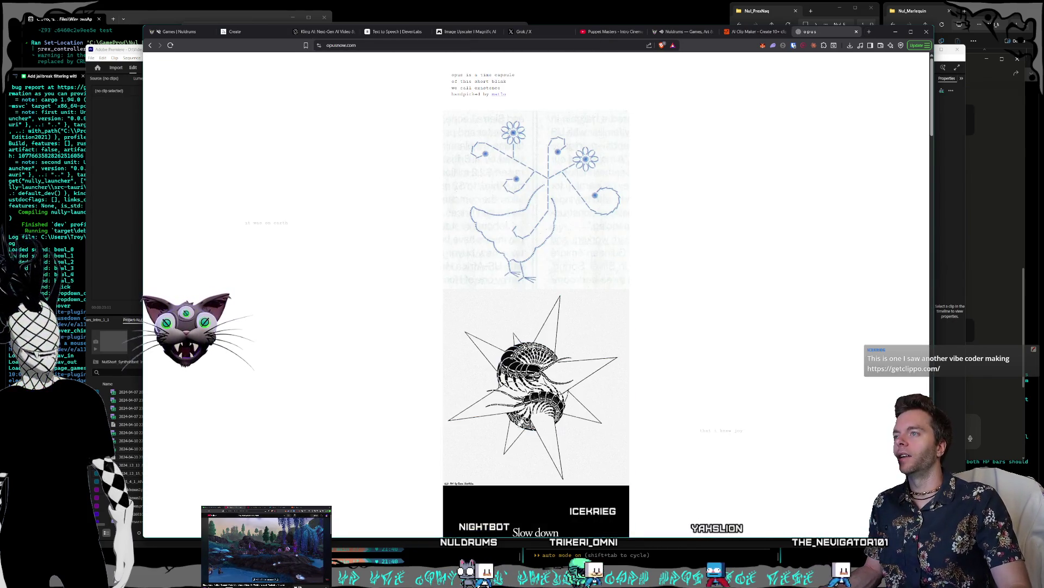
pyautogui.scroll(-10, 708, 364)
pyautogui.scroll(-8, 708, 364)
pyautogui.scroll(8, 708, 364)
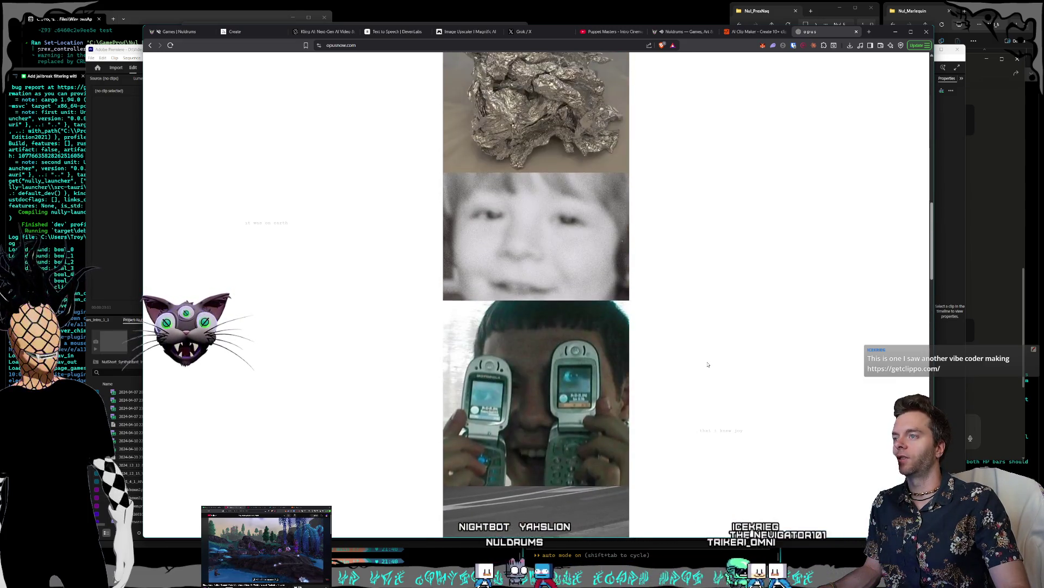
pyautogui.scroll(10, 708, 364)
# Search Google for 'opus now clipper' and open the OpusClip homepage.
pyautogui.hotkey('ctrl', 'l')
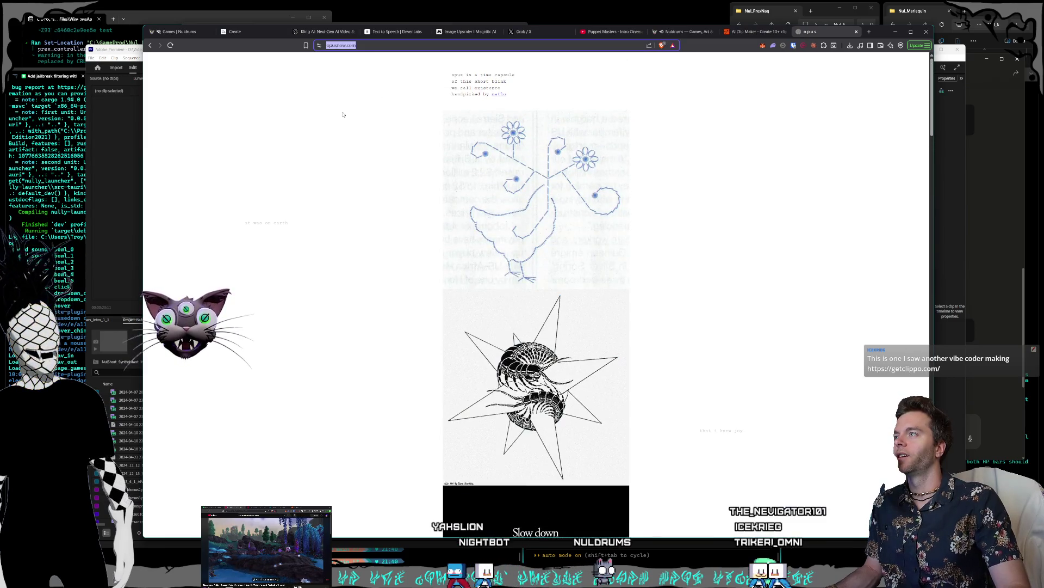
pyautogui.write('op')
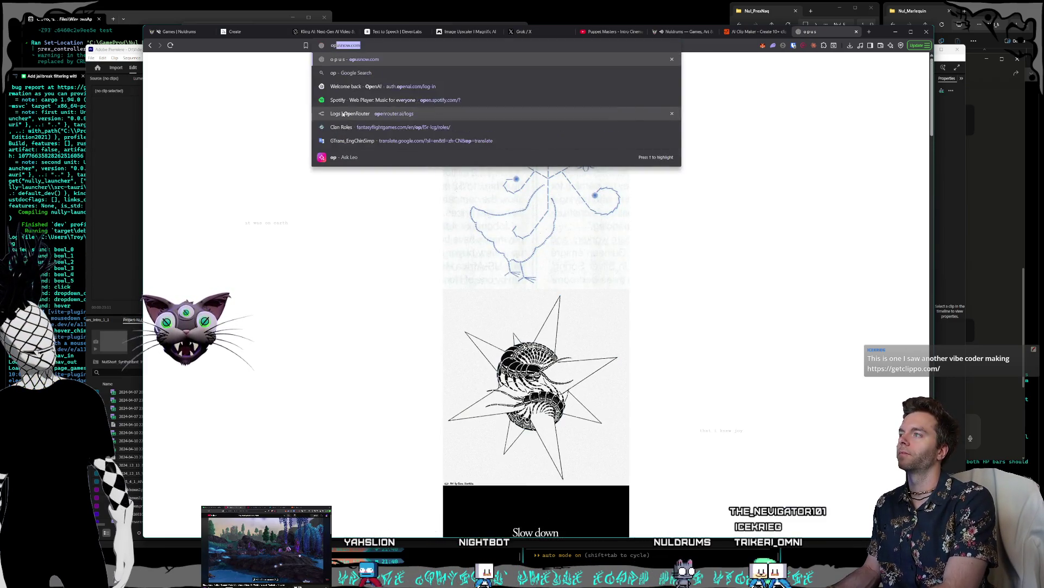
pyautogui.write('us now clipper')
pyautogui.press('Return')
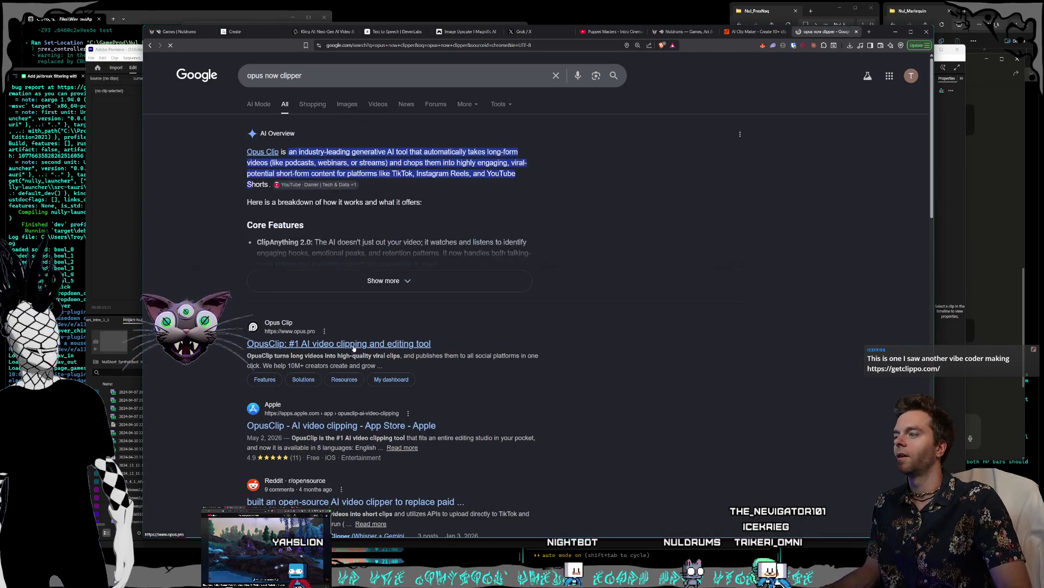
pyautogui.click(327, 335)
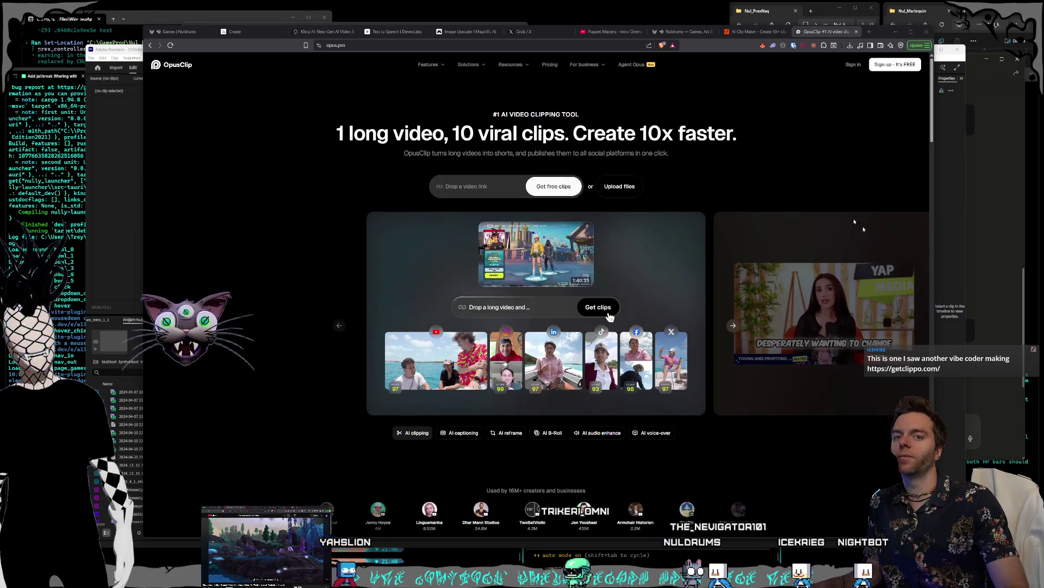
# Load getclippo.com in a new browser tab.
pyautogui.click(870, 32)
pyautogui.write('getclippo.com')
pyautogui.press('Return')
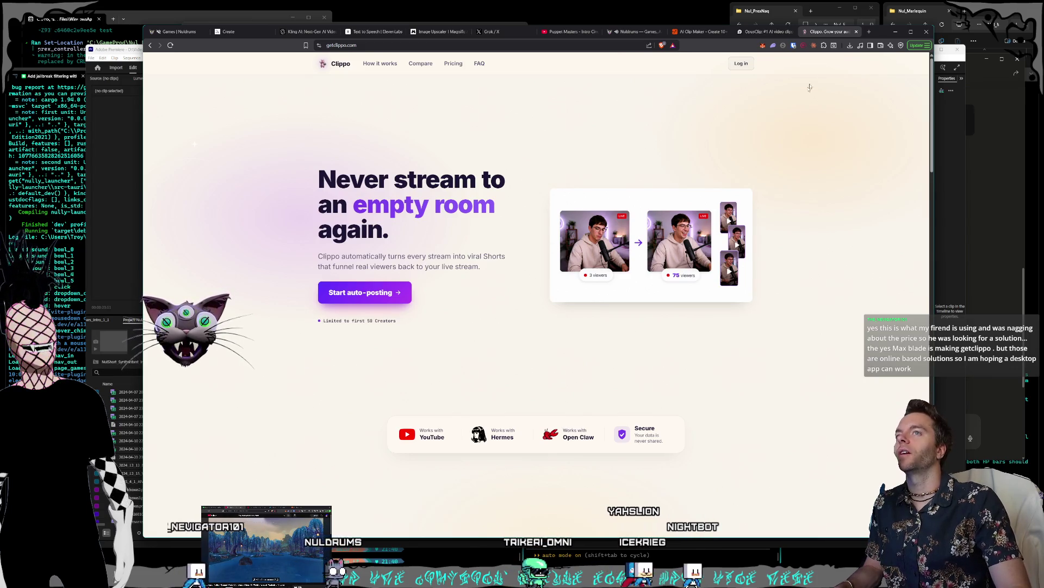
# Close the Clippo, OpusClip and Submagic tabs, shrink the browser, and open the Games page.
pyautogui.click(856, 33)
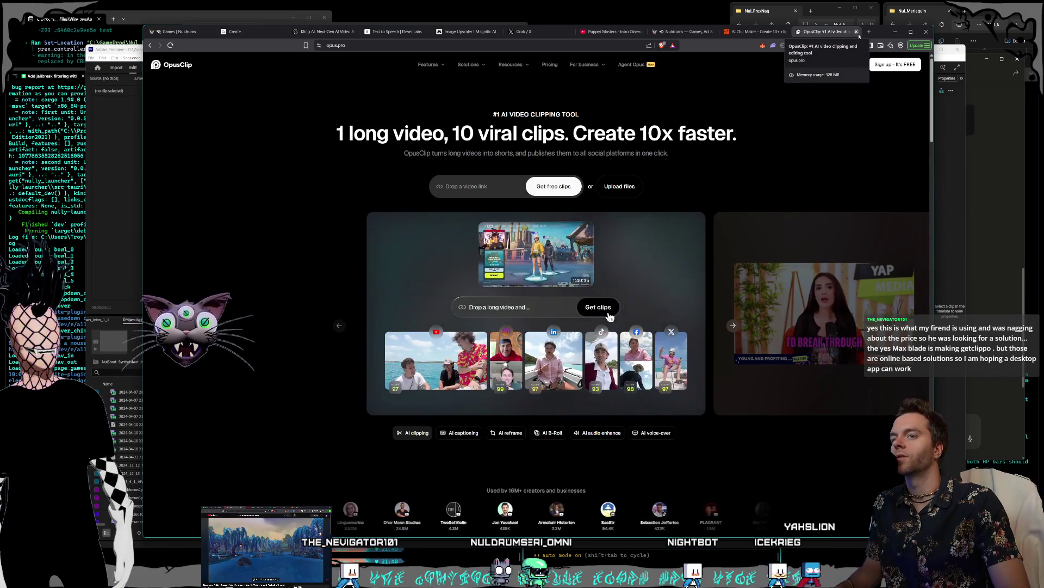
pyautogui.click(857, 33)
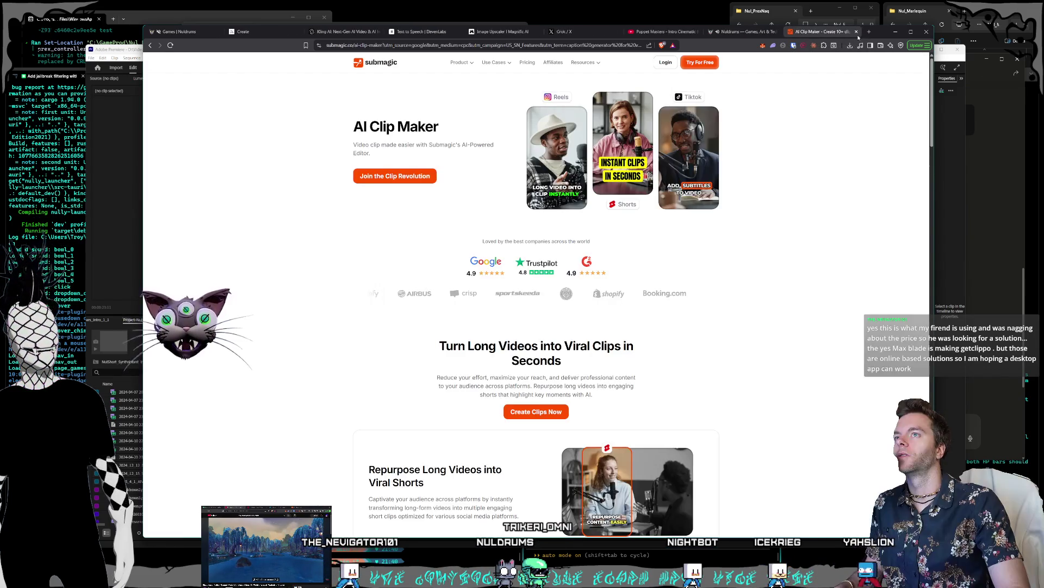
pyautogui.click(857, 32)
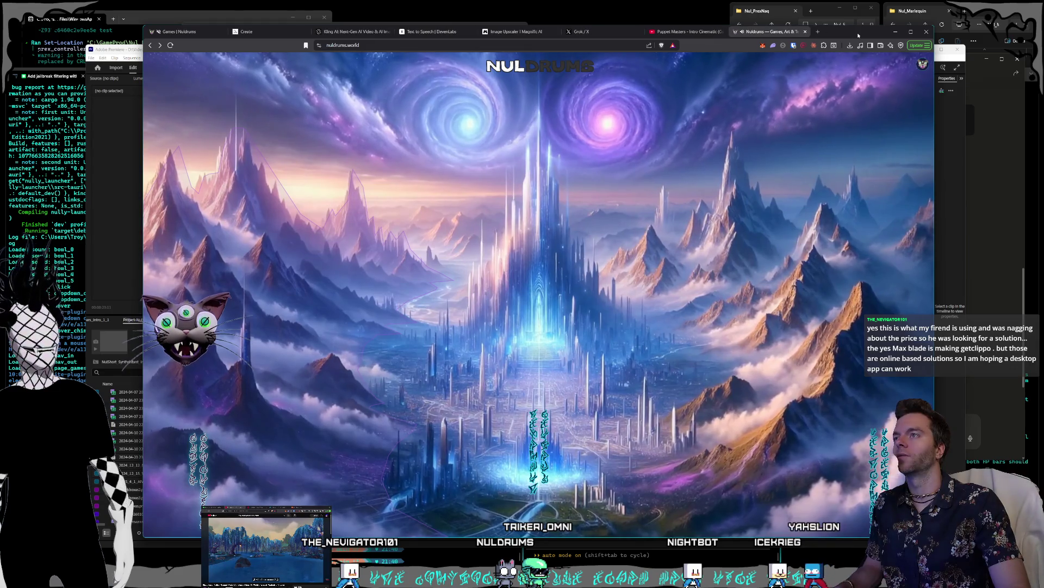
pyautogui.doubleClick(175, 25)
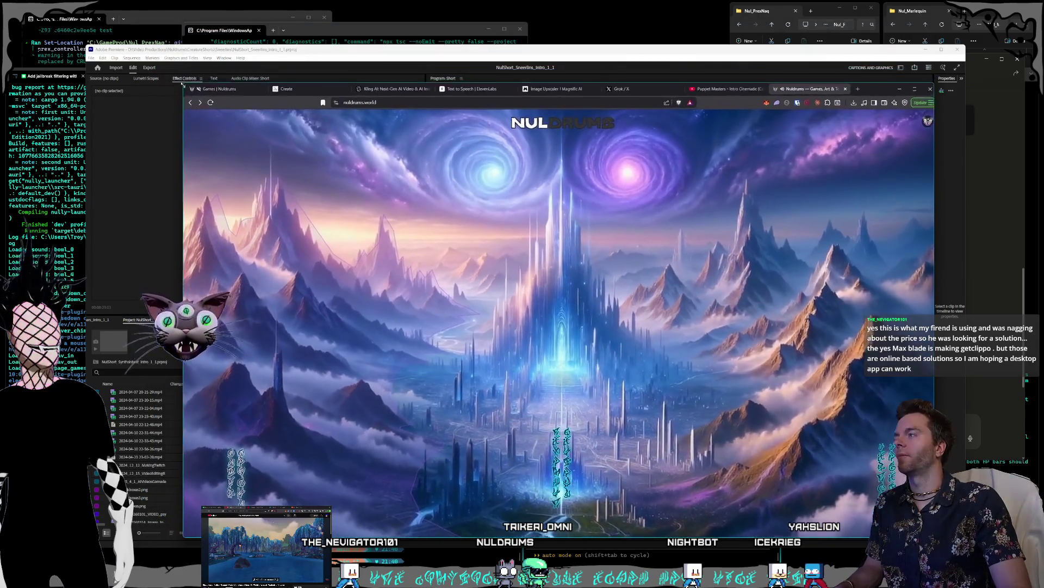
pyautogui.moveTo(880, 97); pyautogui.dragTo(844, 70)
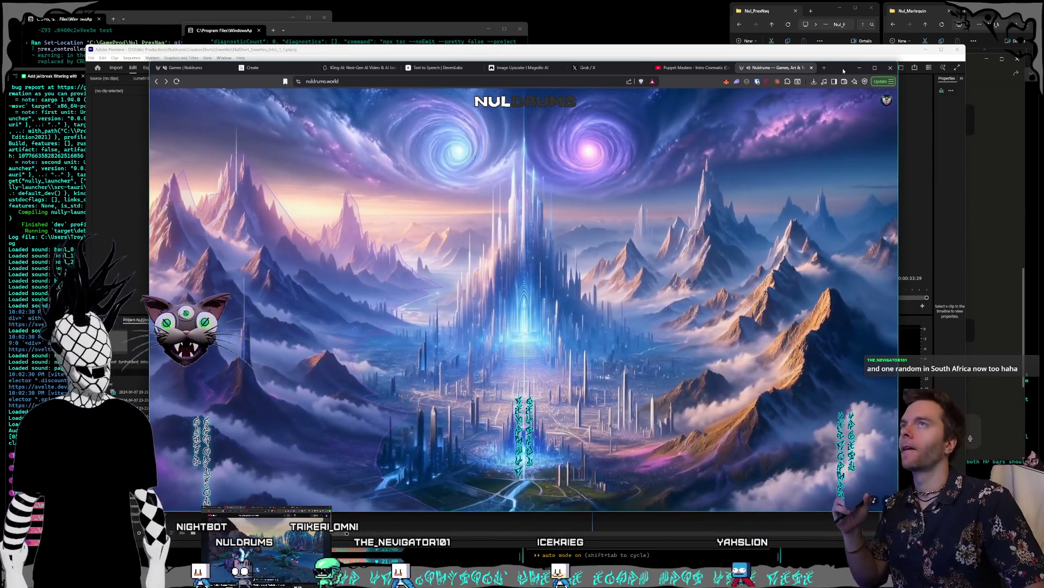
pyautogui.moveTo(259, 167)
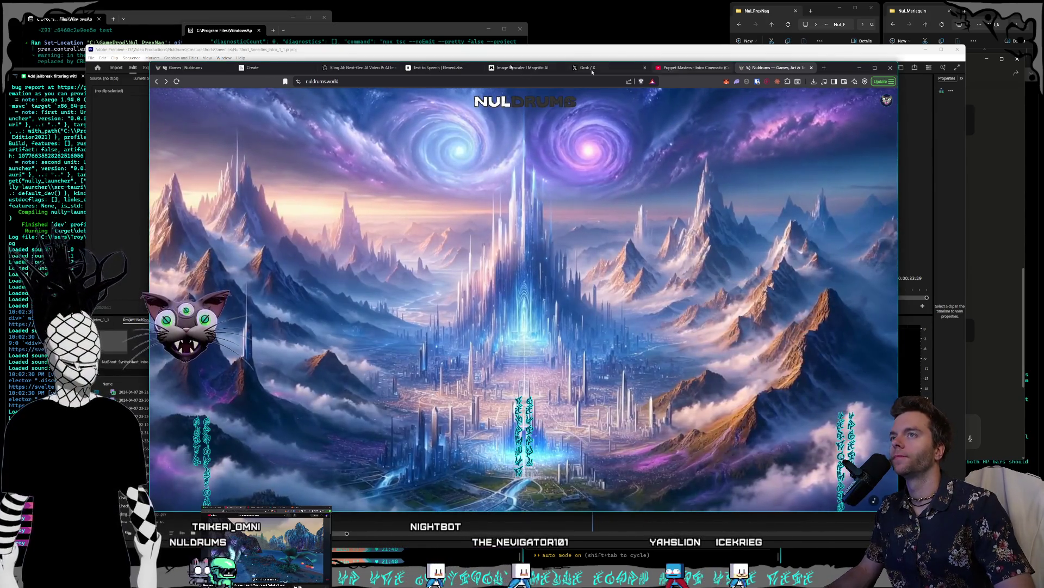
pyautogui.click(190, 69)
# Load localhost:5173 and return to the crystal-city landing page.
pyautogui.write('localhost:5173/games')
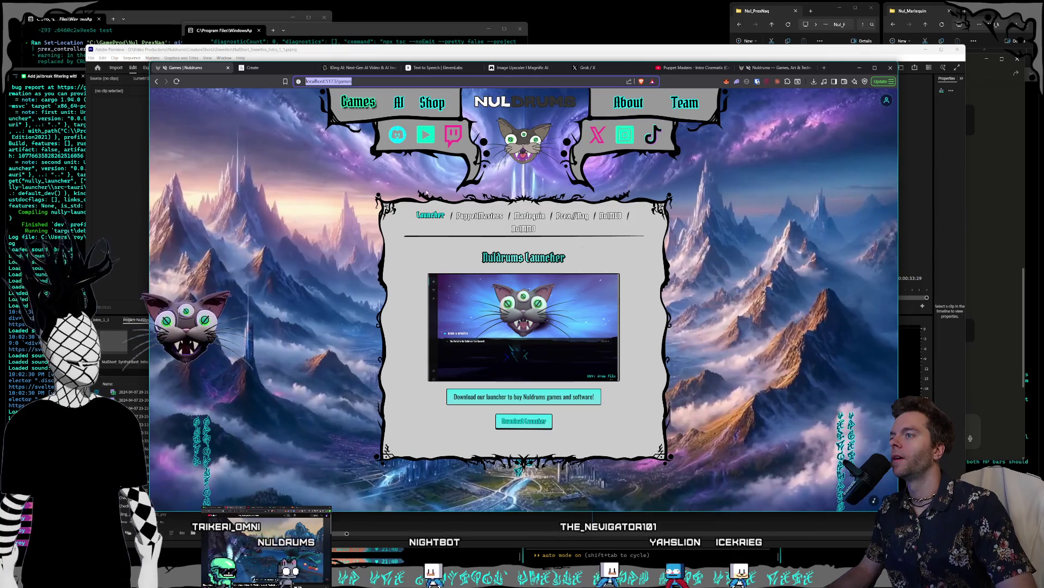
pyautogui.press('Return')
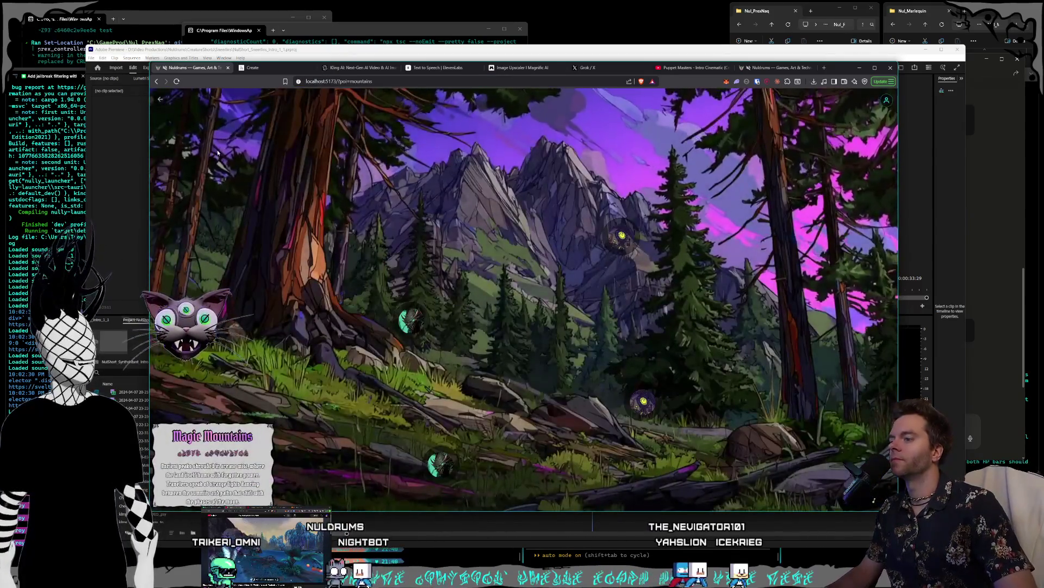
pyautogui.click(161, 99)
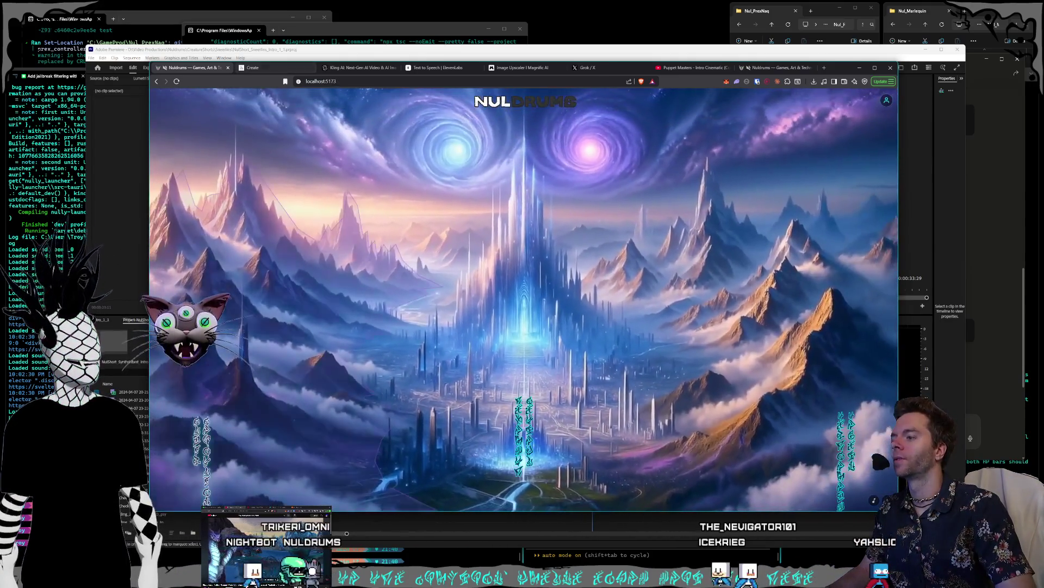
# Open CrystalCaverns.png in Photoshop and start converting its Background into a regular layer.
pyautogui.hotkey('alt', 'Tab')
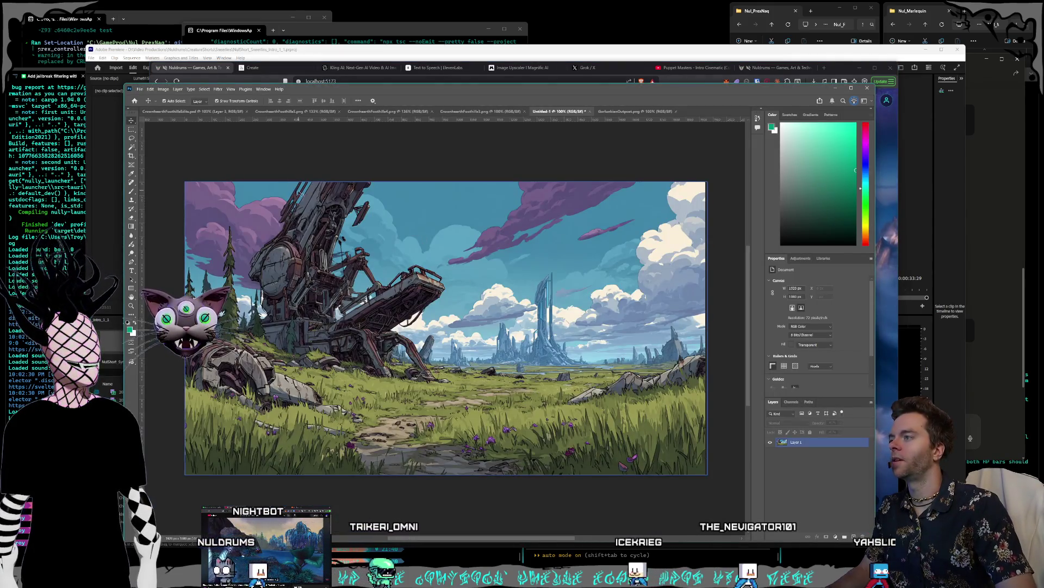
pyautogui.click(150, 89)
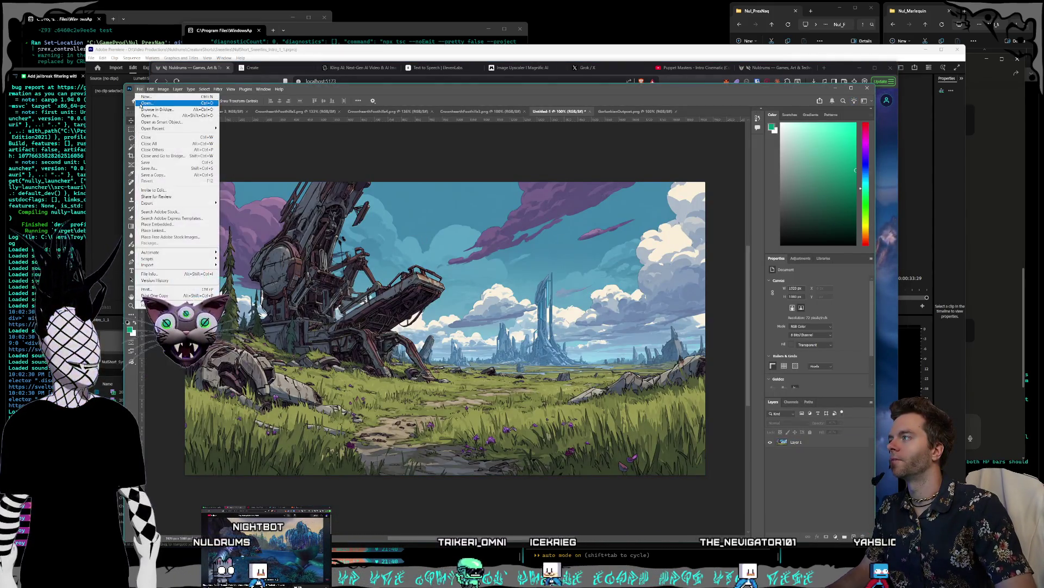
pyautogui.click(167, 214)
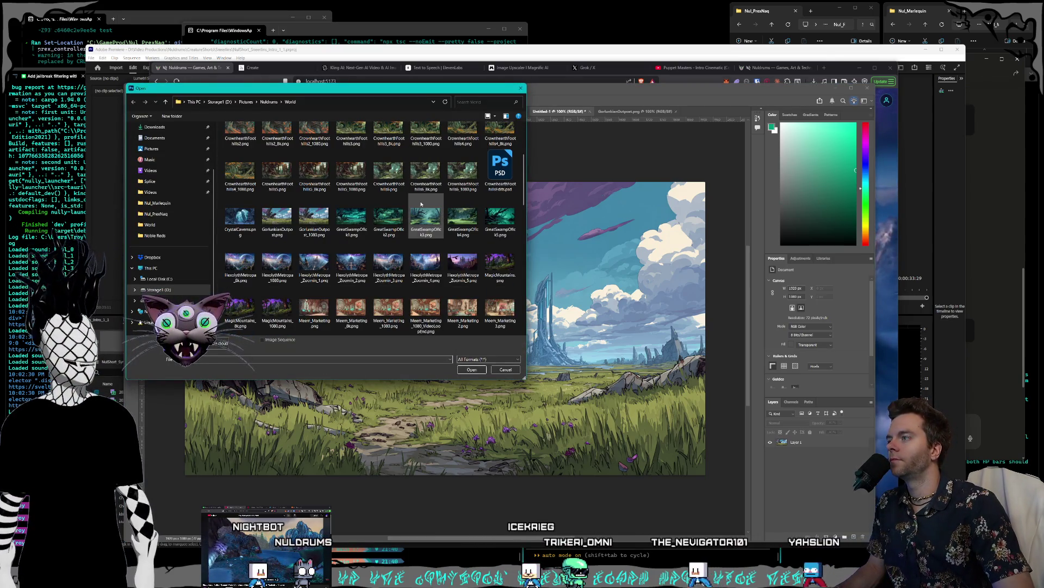
pyautogui.click(236, 224)
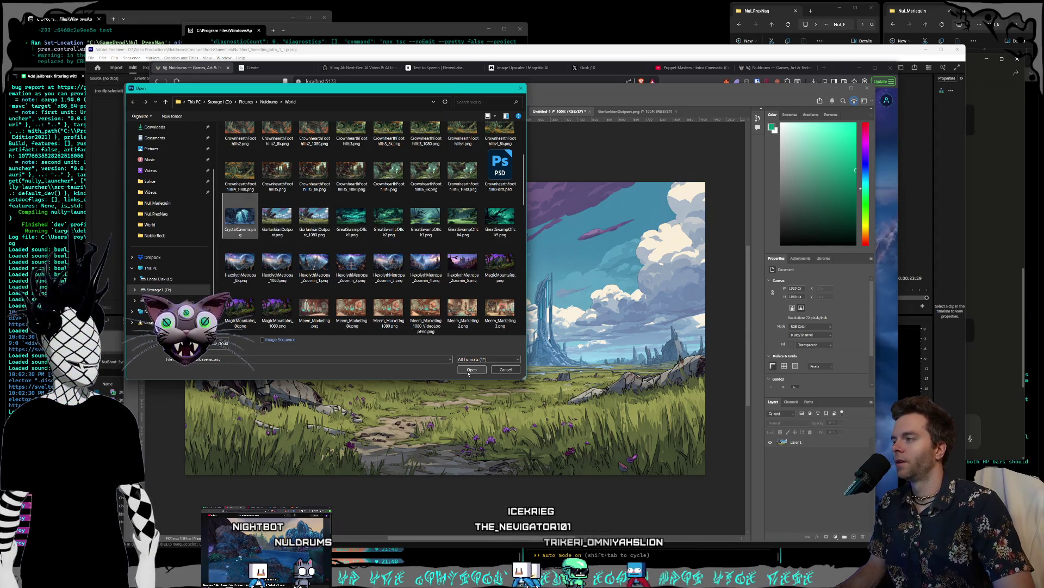
pyautogui.click(467, 373)
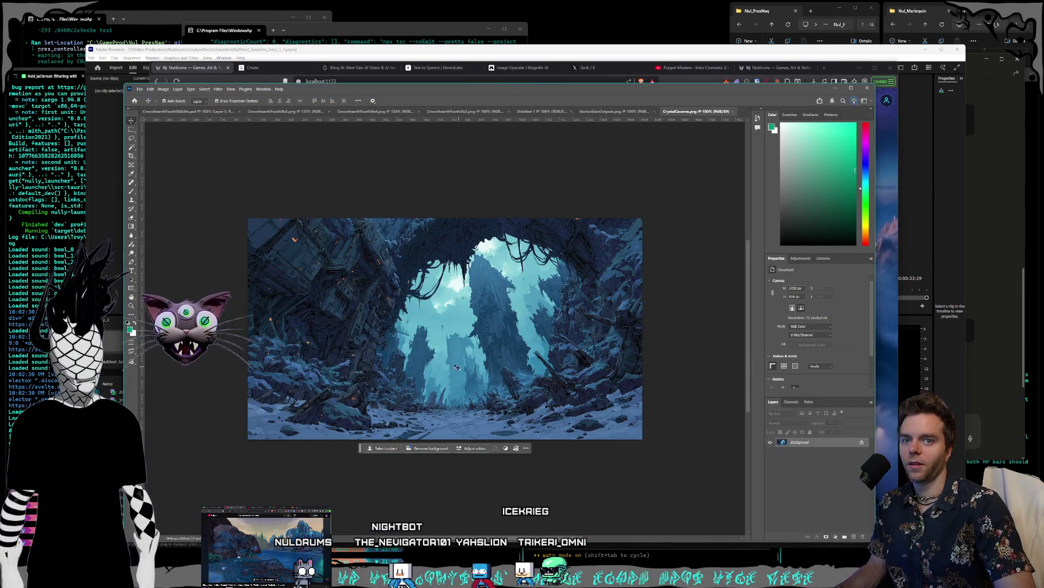
pyautogui.doubleClick(798, 443)
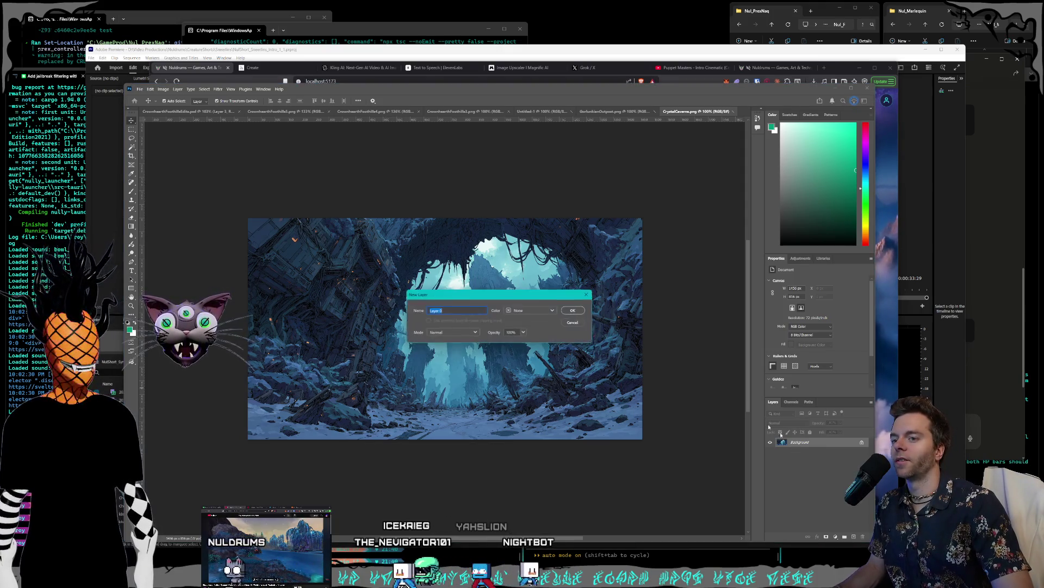
# Make the background Layer 0, copy the entire cavern image, then switch to the grassland document.
pyautogui.click(574, 310)
pyautogui.click(193, 153)
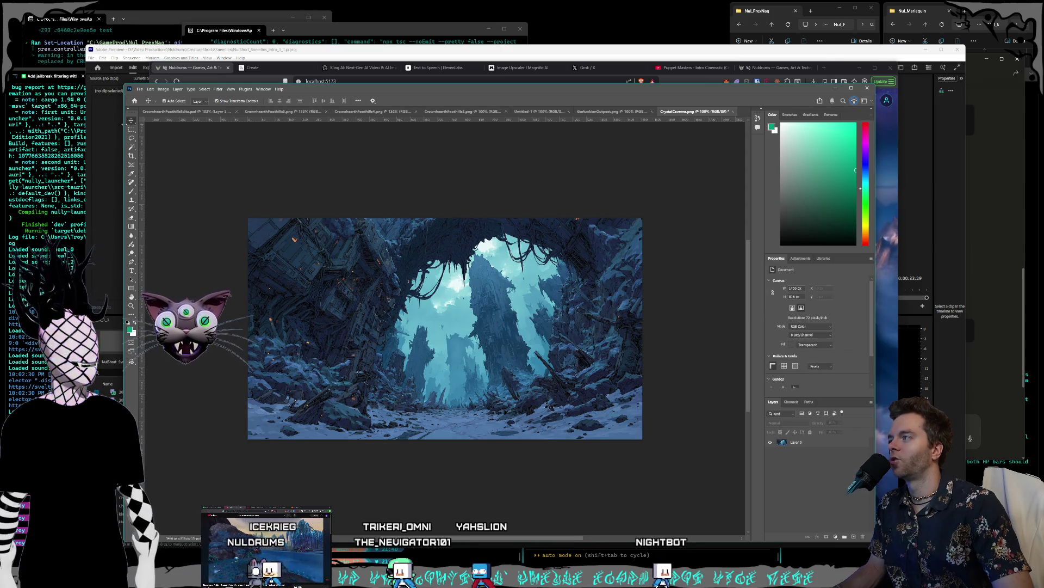
pyautogui.click(131, 131)
pyautogui.moveTo(240, 201)
pyautogui.mouseDown()
pyautogui.moveTo(678, 478)
pyautogui.moveTo(647, 449)
pyautogui.mouseUp()
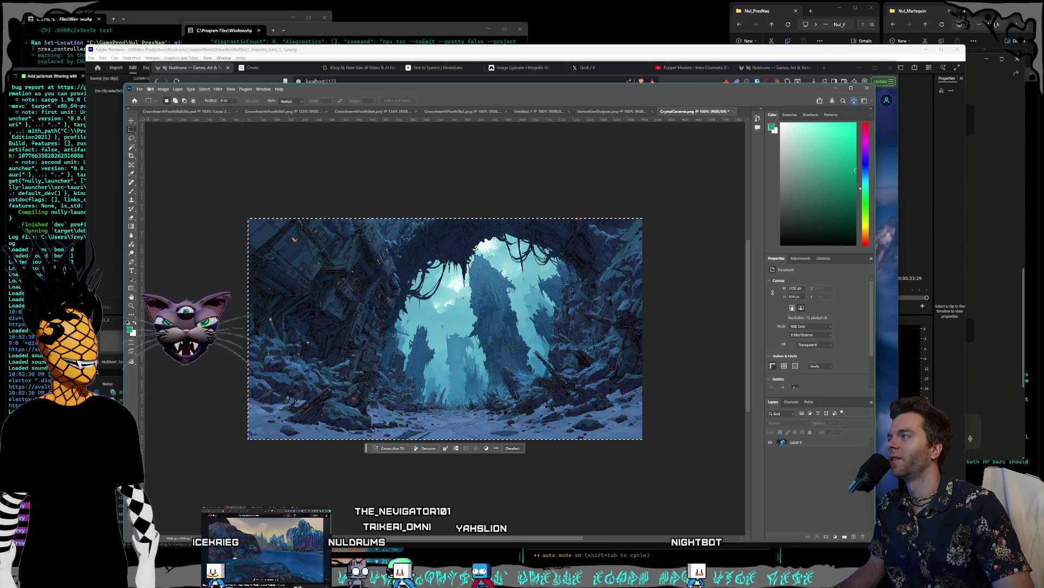
pyautogui.click(150, 89)
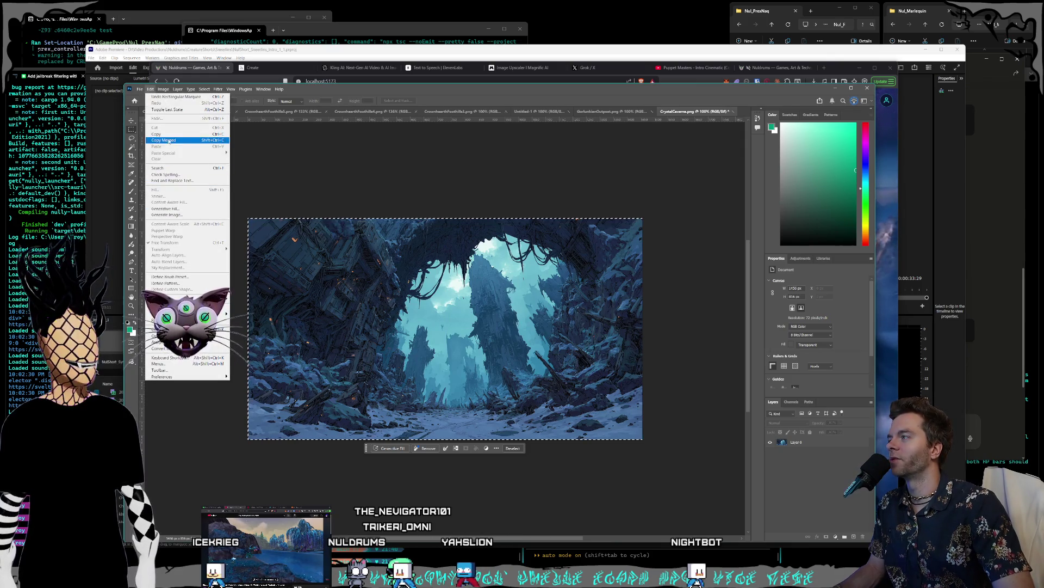
pyautogui.click(133, 121)
pyautogui.click(133, 121)
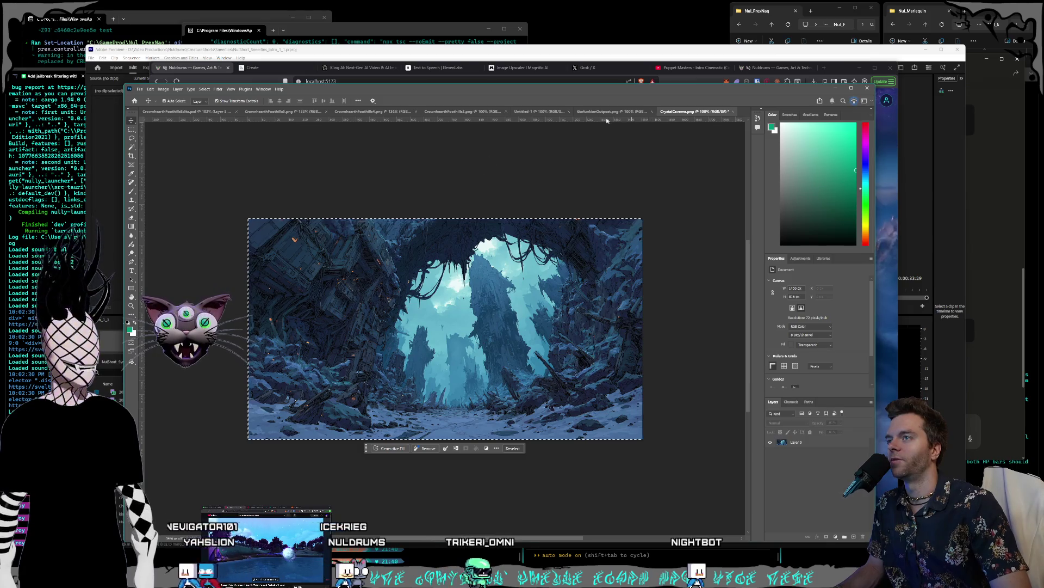
pyautogui.click(540, 111)
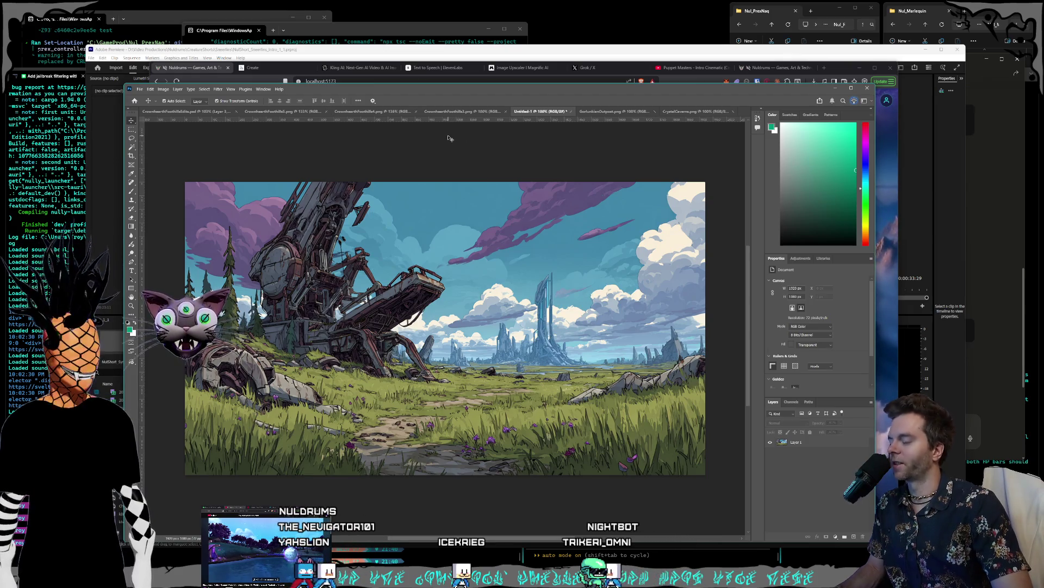
# Paste the cavern image as a new layer and scale it to fill the canvas.
pyautogui.hotkey('ctrl', 'v')
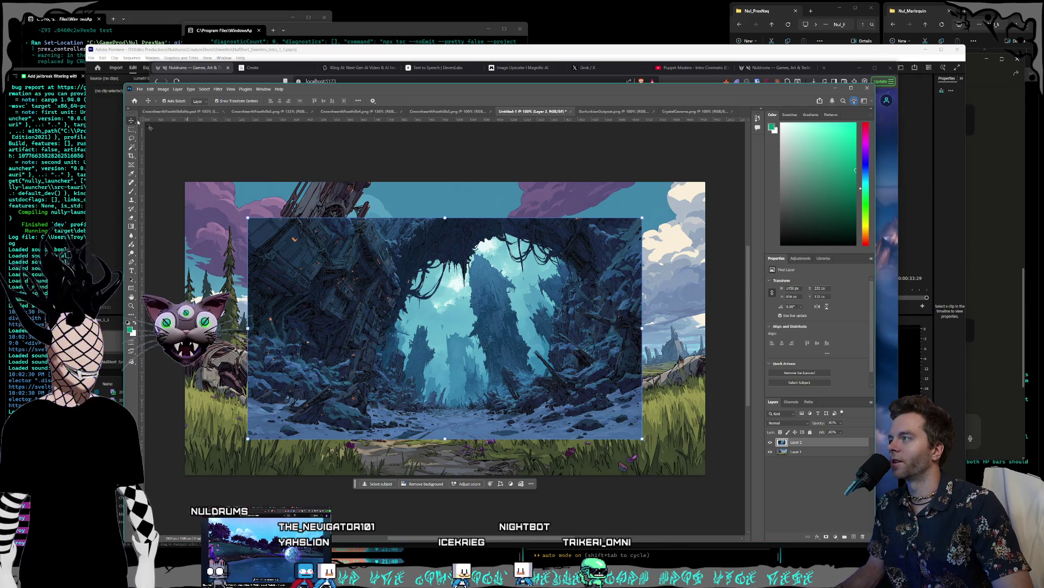
pyautogui.moveTo(323, 307); pyautogui.dragTo(261, 271)
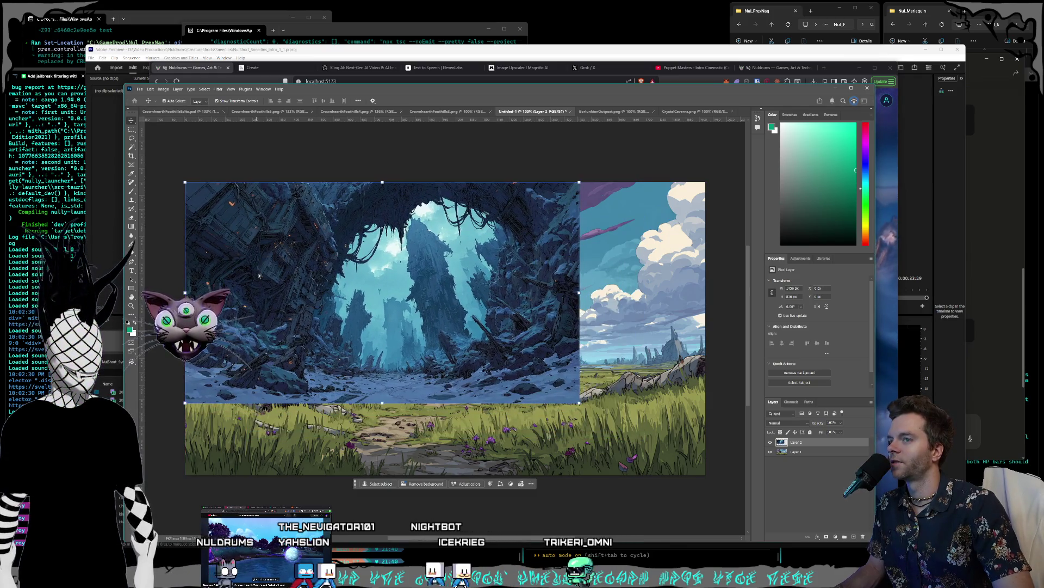
pyautogui.moveTo(579, 403); pyautogui.dragTo(708, 473)
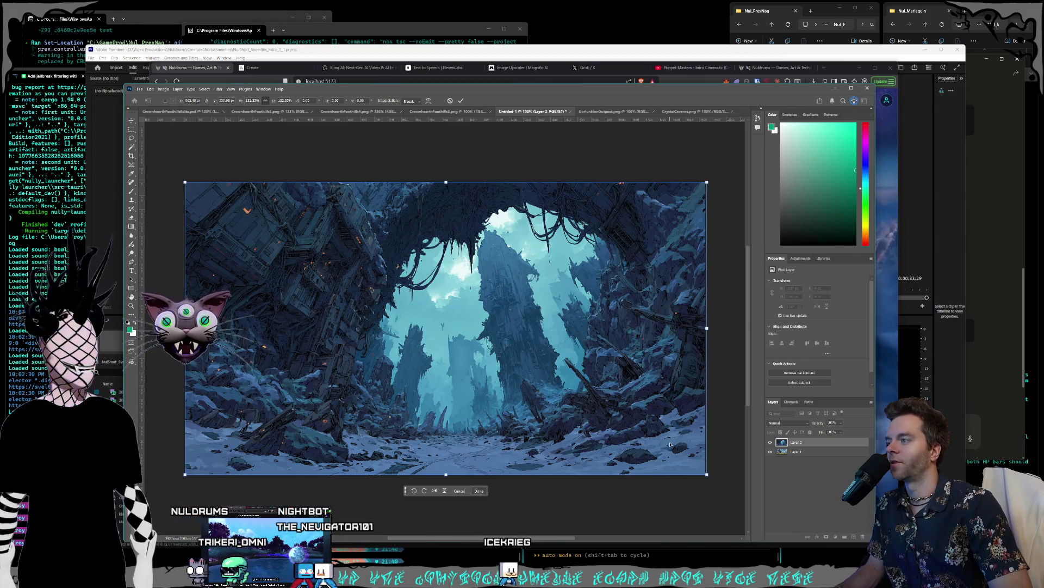
pyautogui.press('Left')
pyautogui.press('Left')
pyautogui.press('Left')
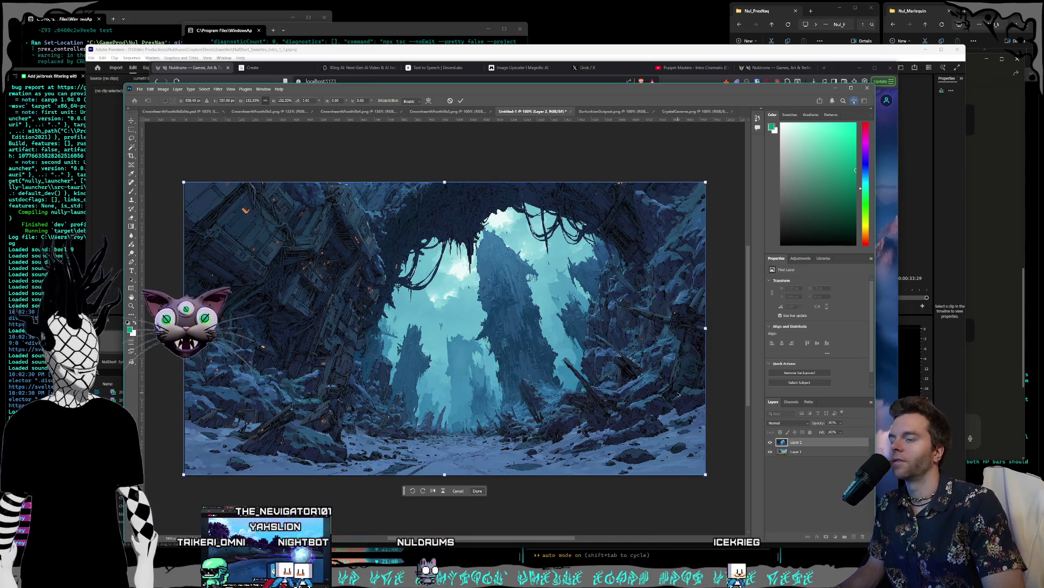
pyautogui.press('Return')
pyautogui.hotkey('shift', 'Up')
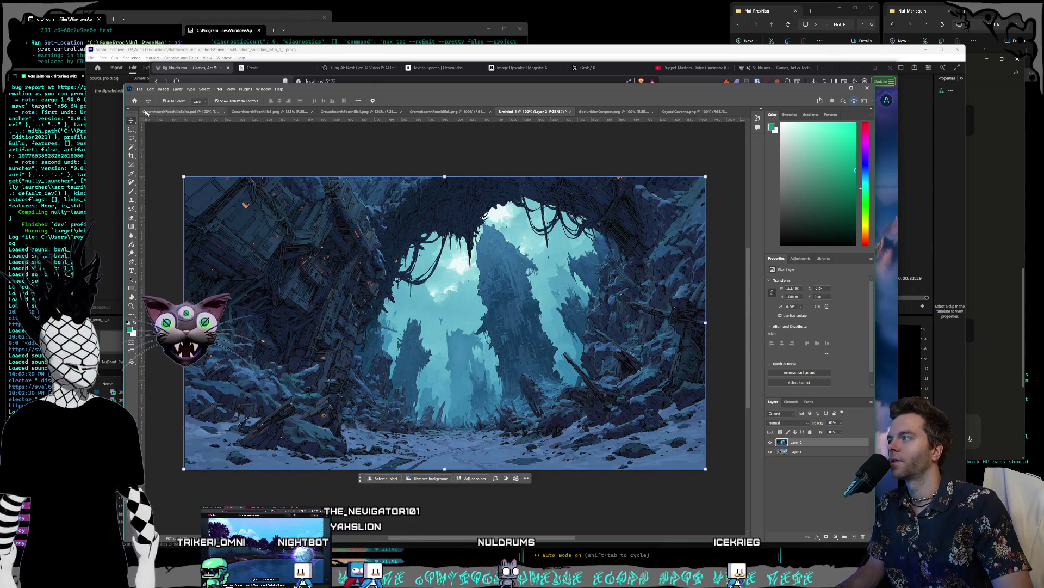
# Quick-export the composed image as a PNG.
pyautogui.click(140, 89)
pyautogui.moveTo(179, 202)
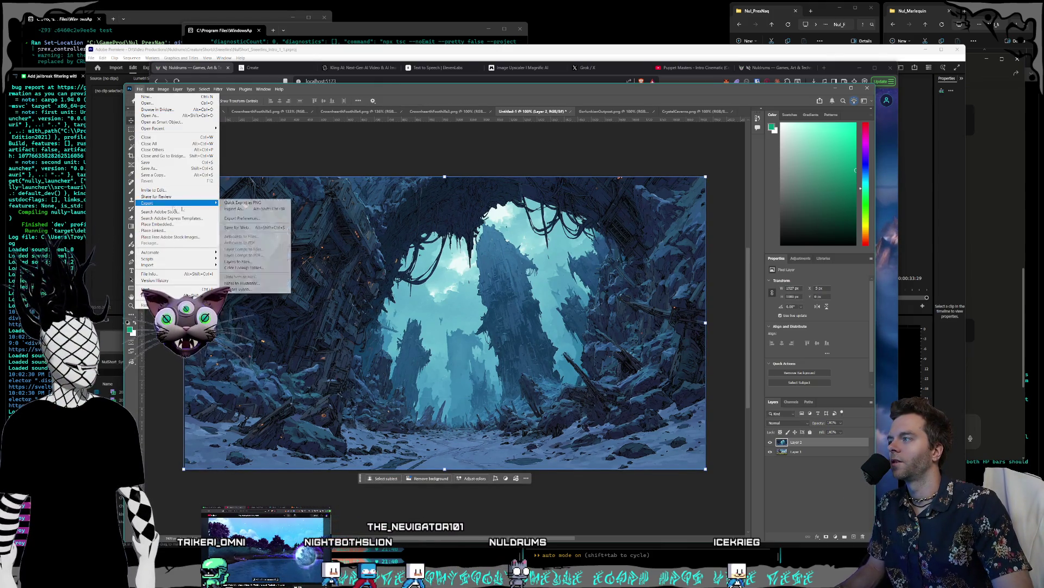
pyautogui.click(242, 202)
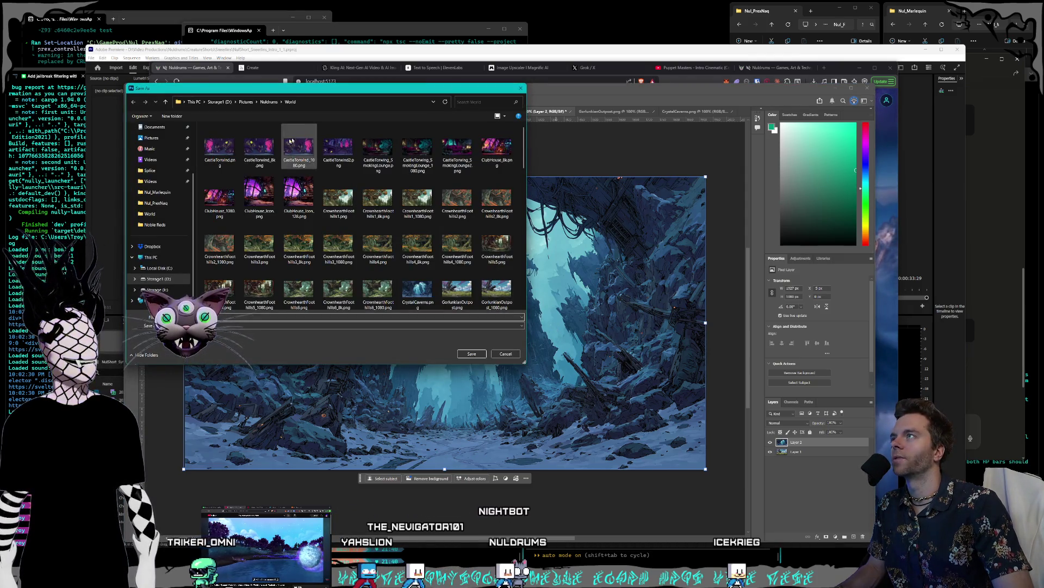
# Save the cavern PNG as CrystalCaverns_1080.png in the World pictures folder, then return to the browser.
pyautogui.moveTo(282, 88); pyautogui.dragTo(375, 85)
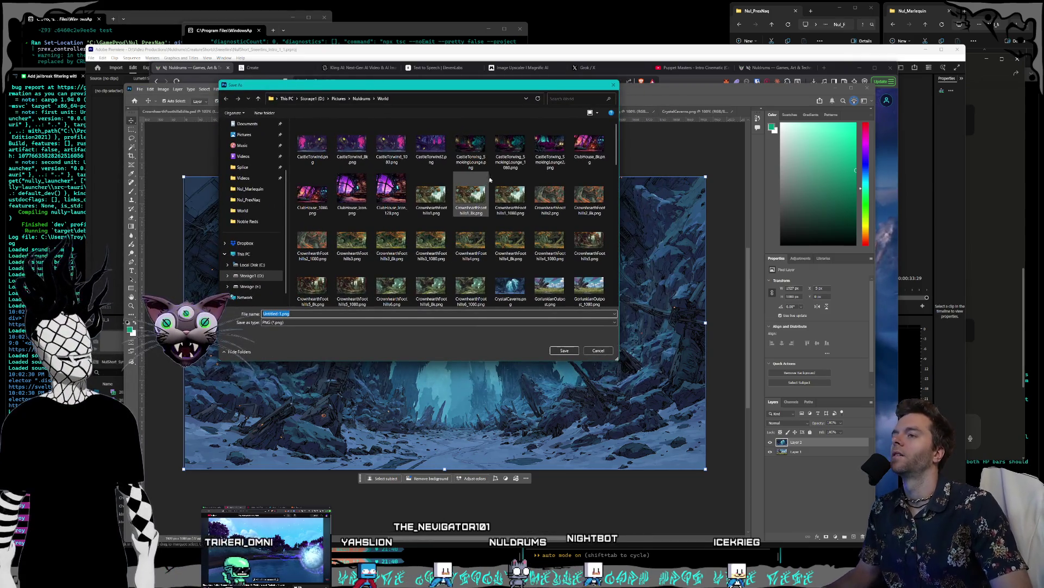
pyautogui.scroll(-2, 491, 177)
pyautogui.click(510, 207)
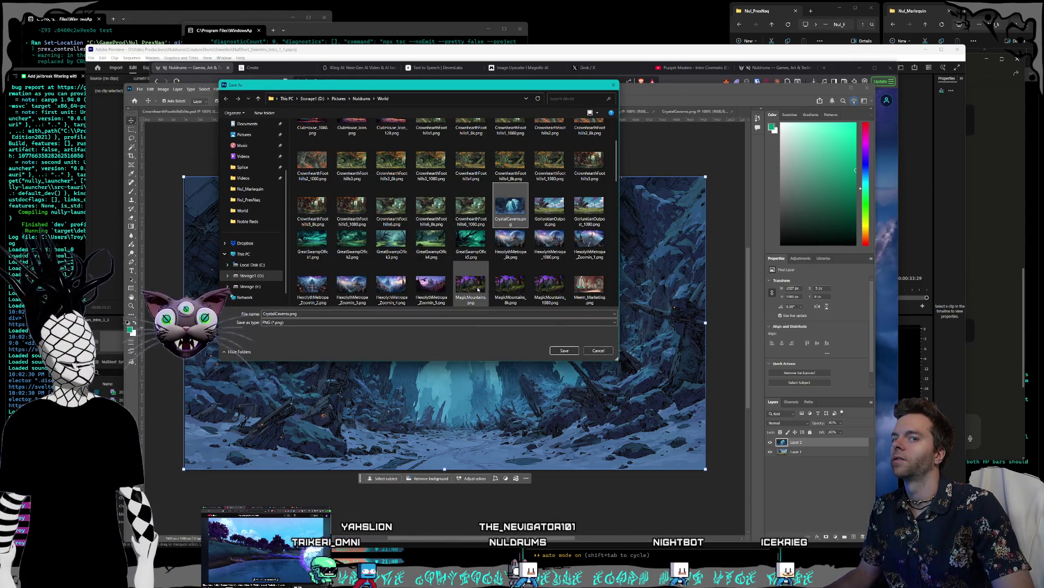
pyautogui.press('Tab')
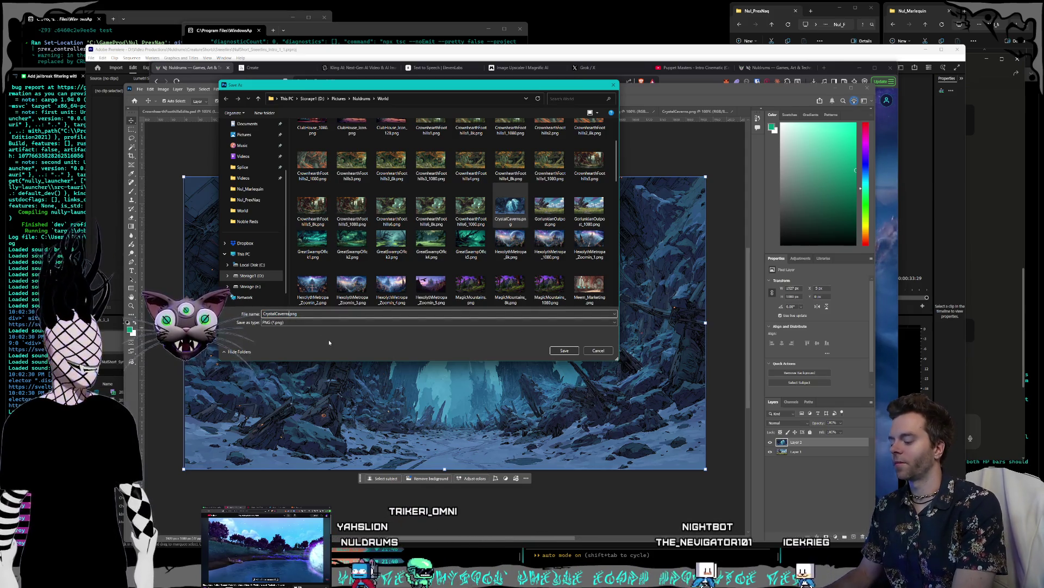
pyautogui.write('_1080')
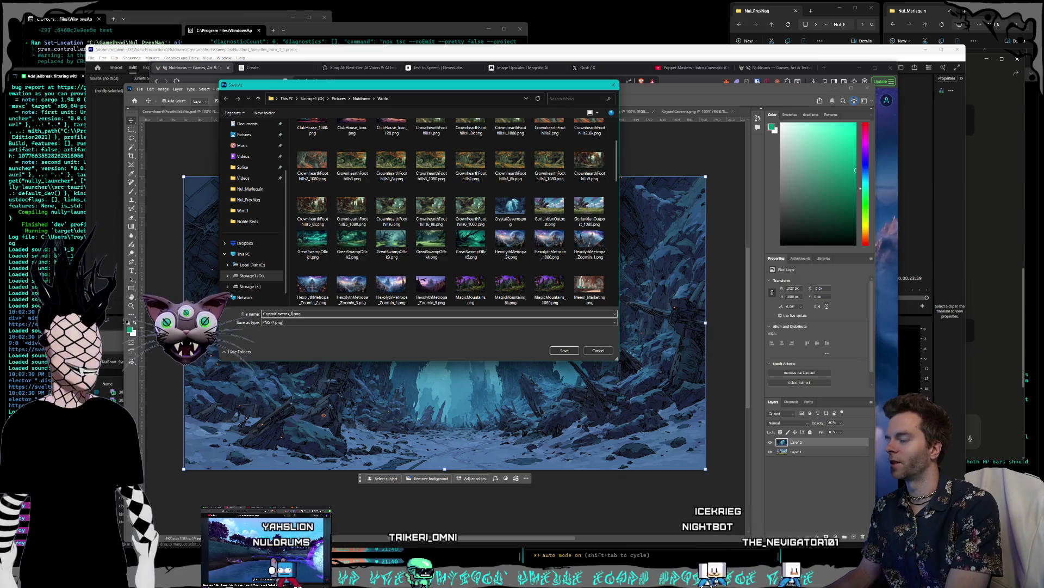
pyautogui.press('Return')
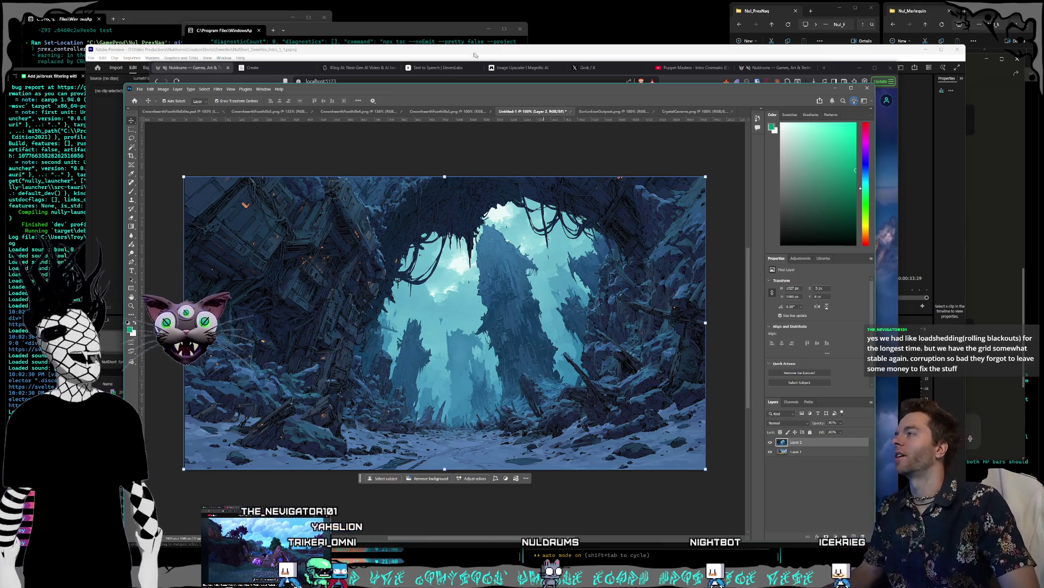
pyautogui.click(193, 68)
# Switch through the browser tabs to the Magnific Image Upscaler.
pyautogui.click(253, 68)
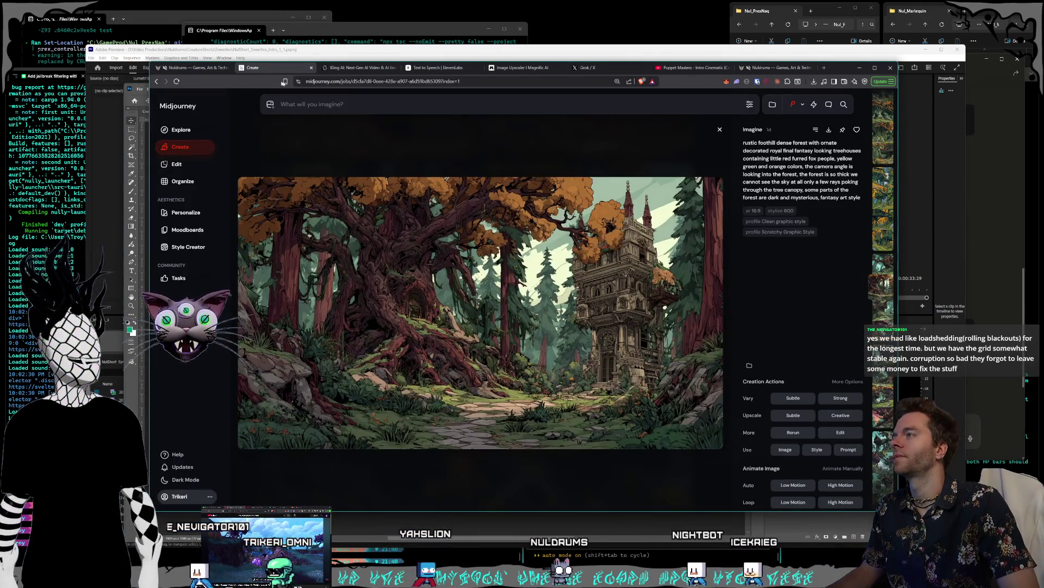
pyautogui.click(438, 68)
pyautogui.click(522, 68)
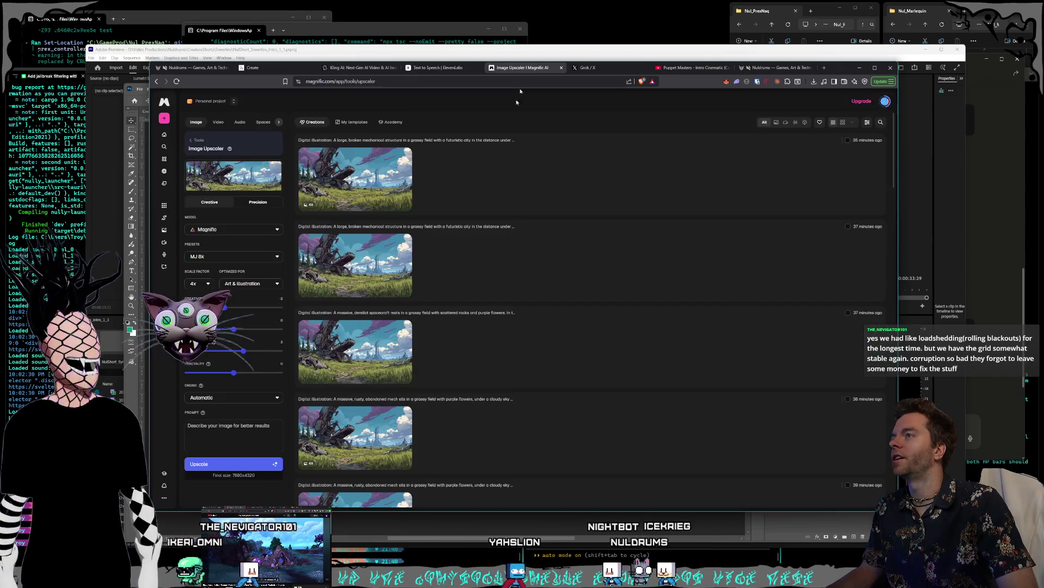
pyautogui.scroll(-10, 540, 342)
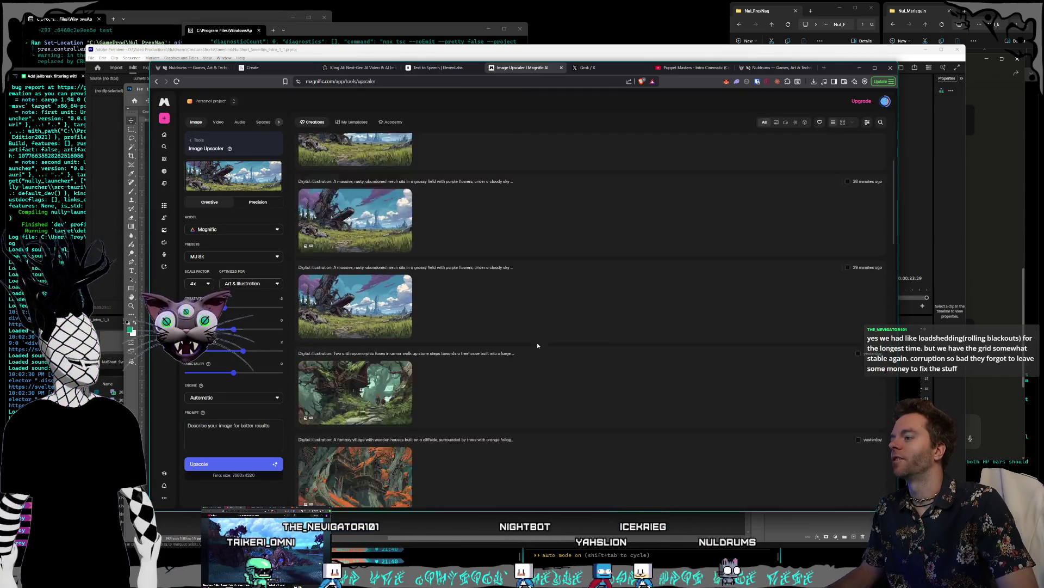
pyautogui.scroll(10, 538, 346)
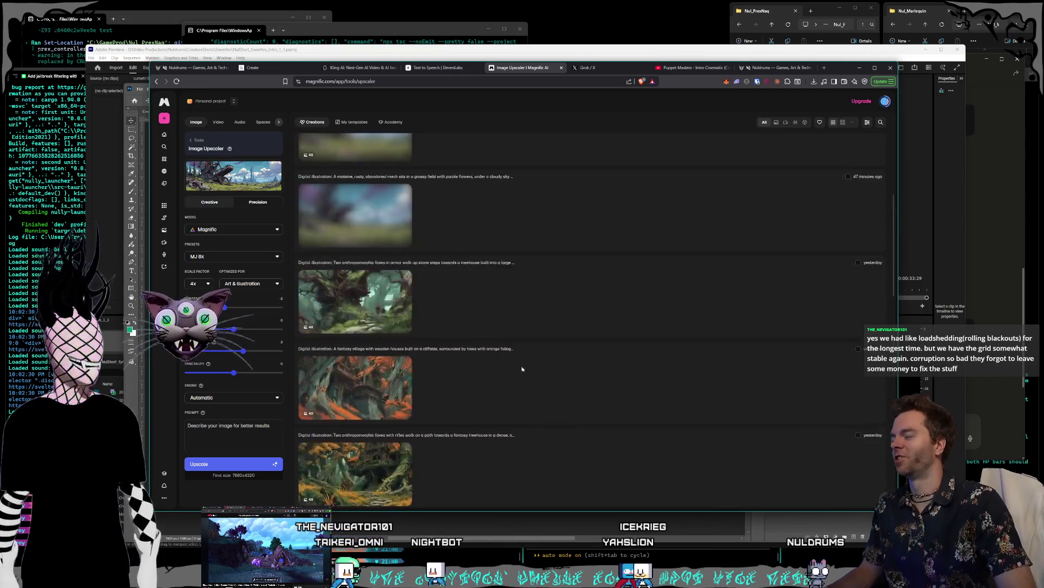
# Replace the upscaler's image with CrystalCaverns_1080.png from the World folder and start a 4x upscale.
pyautogui.click(274, 168)
pyautogui.click(223, 178)
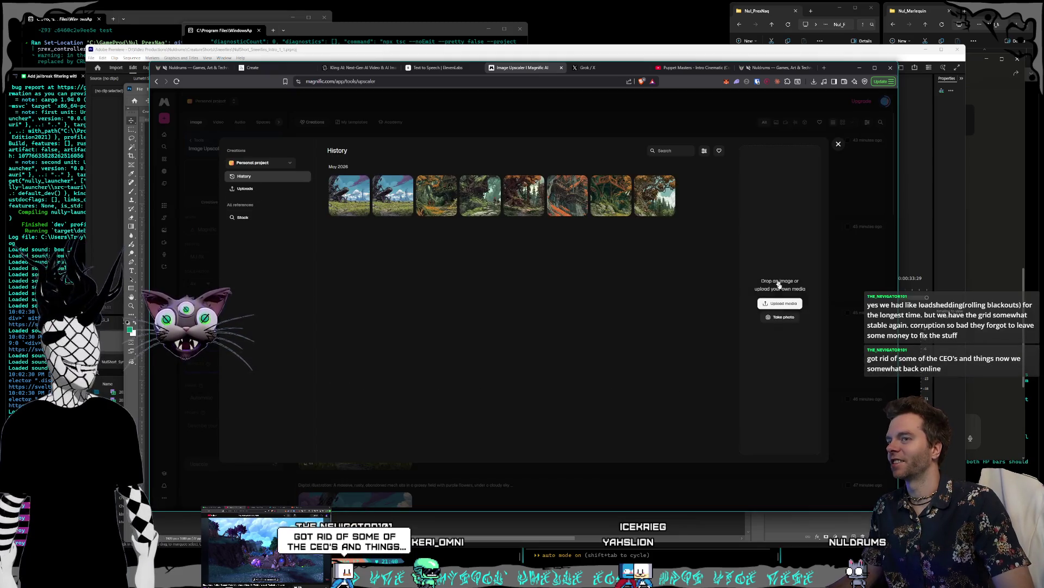
pyautogui.click(772, 304)
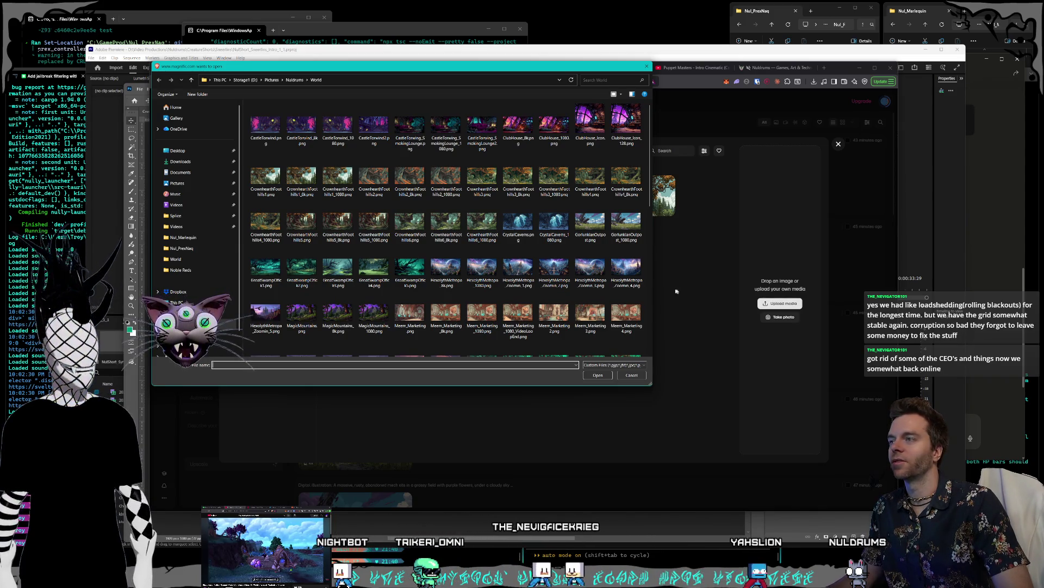
pyautogui.click(554, 223)
pyautogui.click(598, 375)
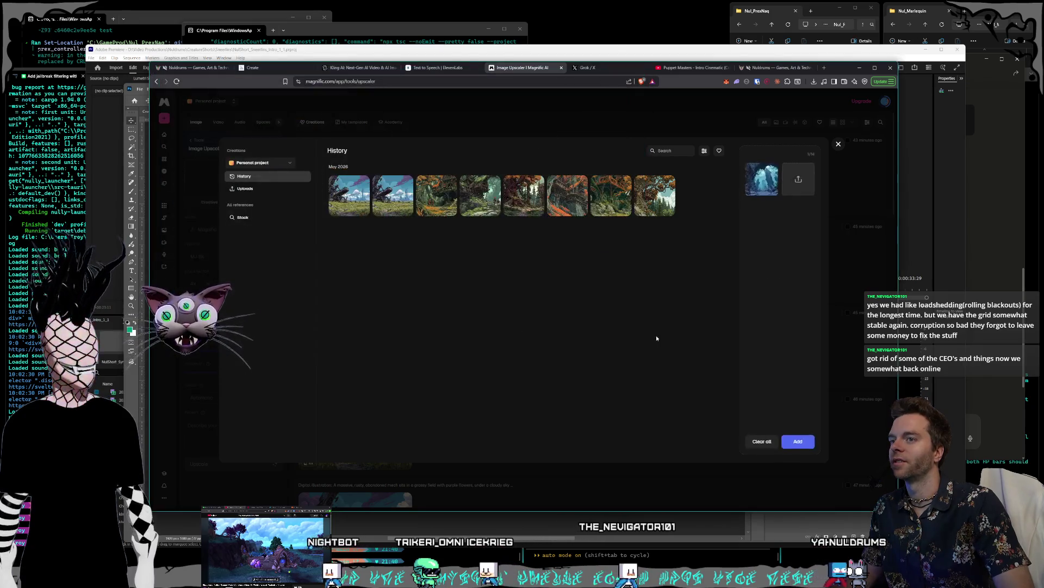
pyautogui.click(861, 438)
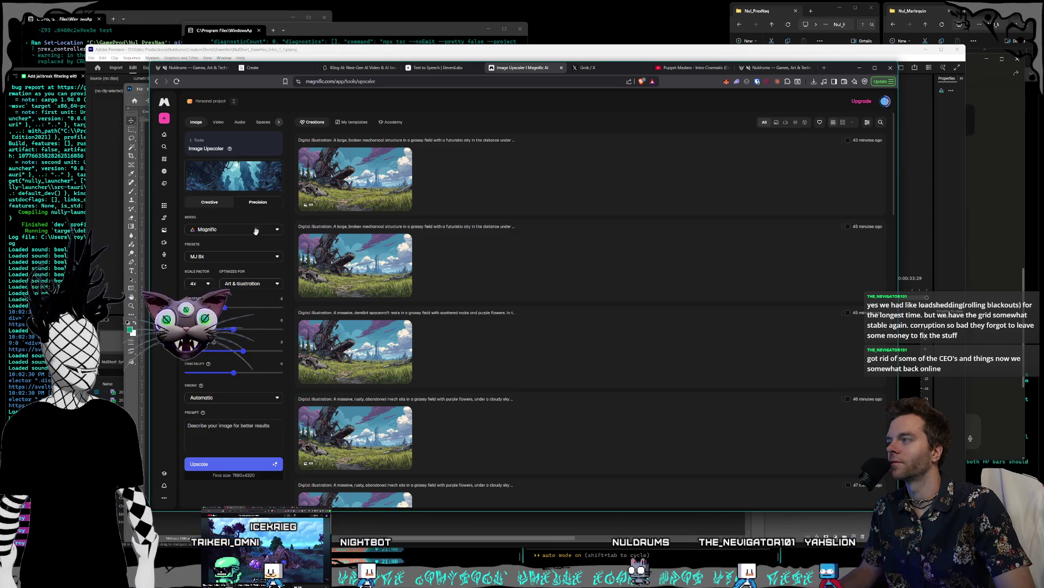
pyautogui.click(238, 466)
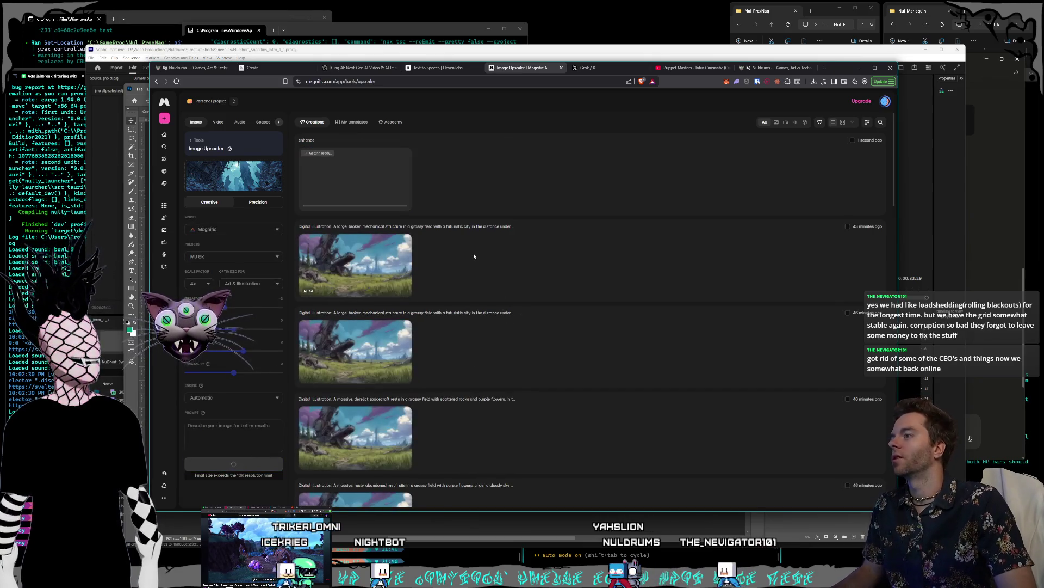
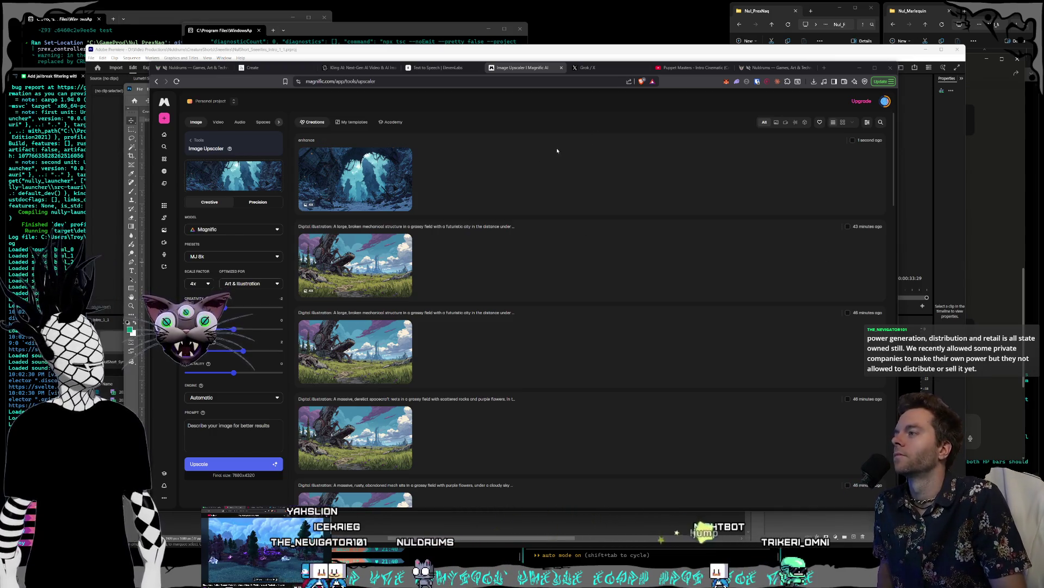
# Open the 7680x4320 cavern upscale and compare it with the original using the Before/After slider.
pyautogui.click(370, 179)
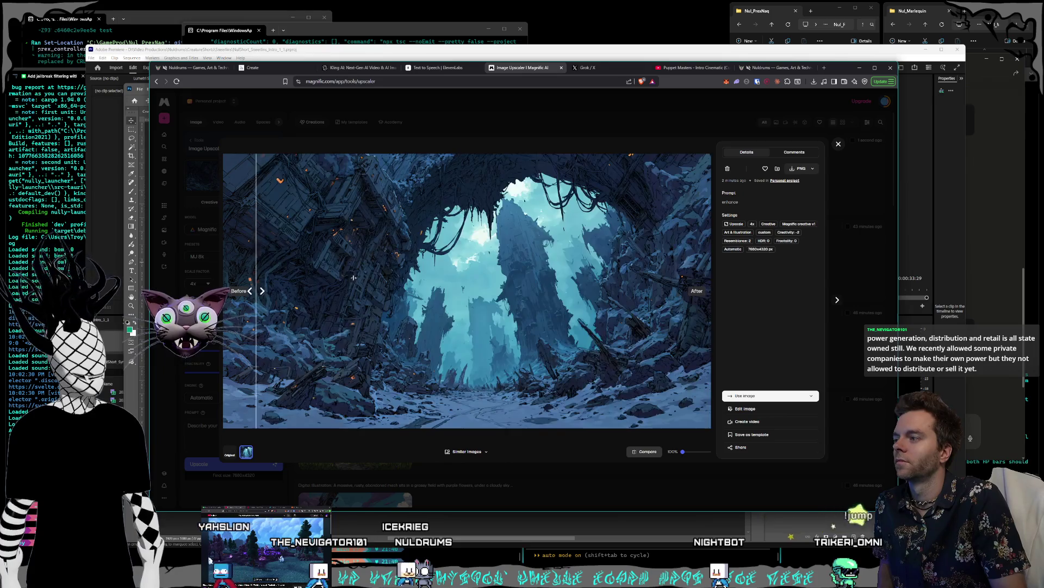
pyautogui.moveTo(186, 277)
pyautogui.mouseDown()
pyautogui.moveTo(583, 272)
pyautogui.moveTo(229, 268)
pyautogui.mouseUp()
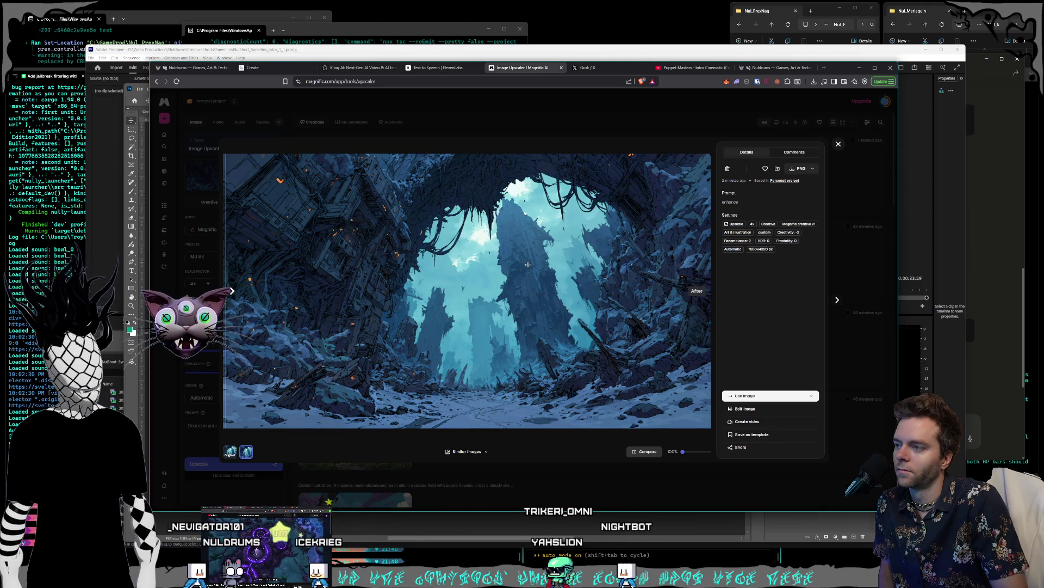
# Save the 8K cavern upscale as CrystalCaverns_8k.png in the World folder and close the view.
pyautogui.click(792, 169)
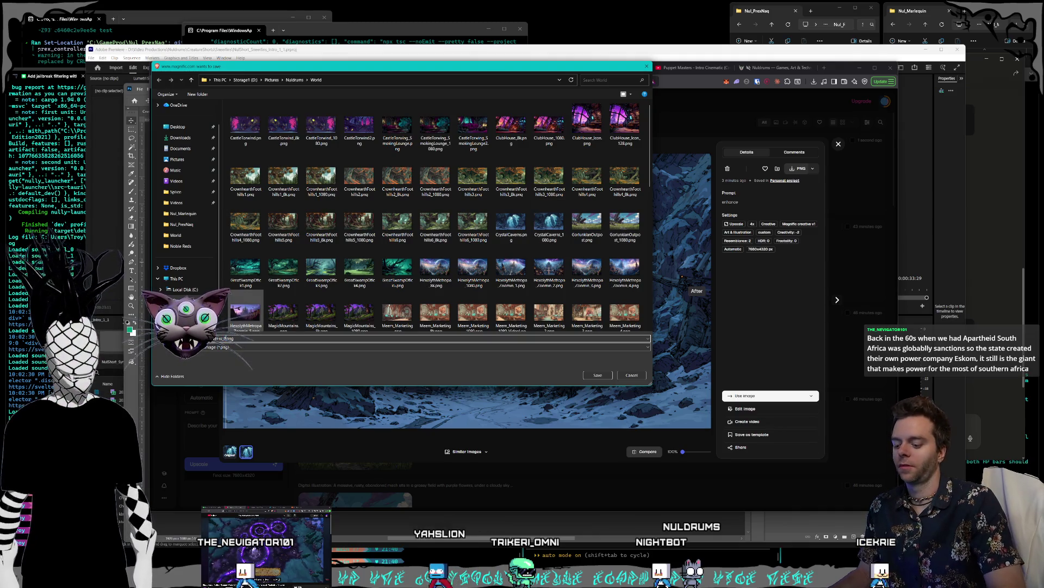
pyautogui.press('Return')
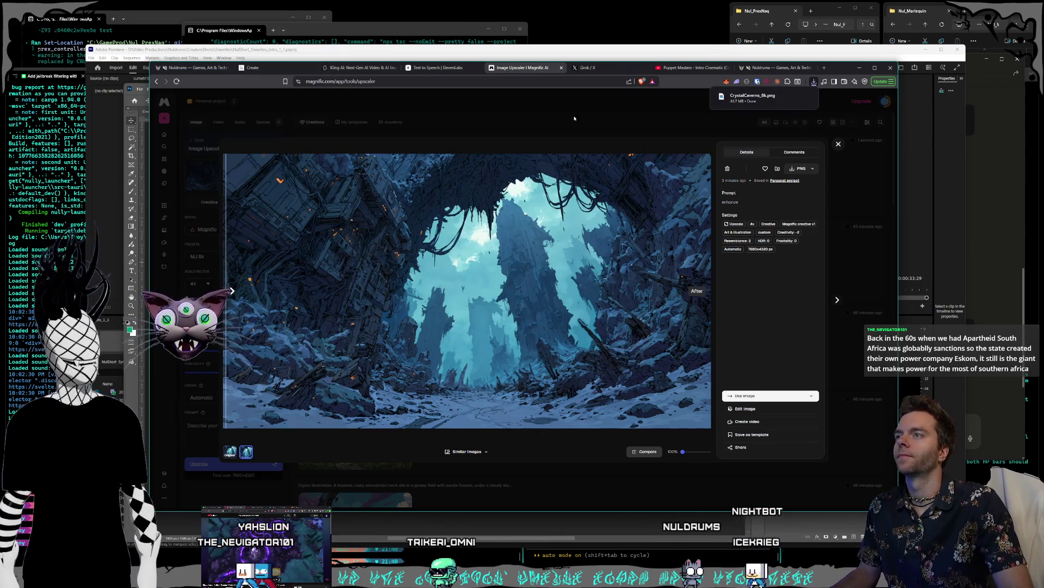
pyautogui.click(531, 112)
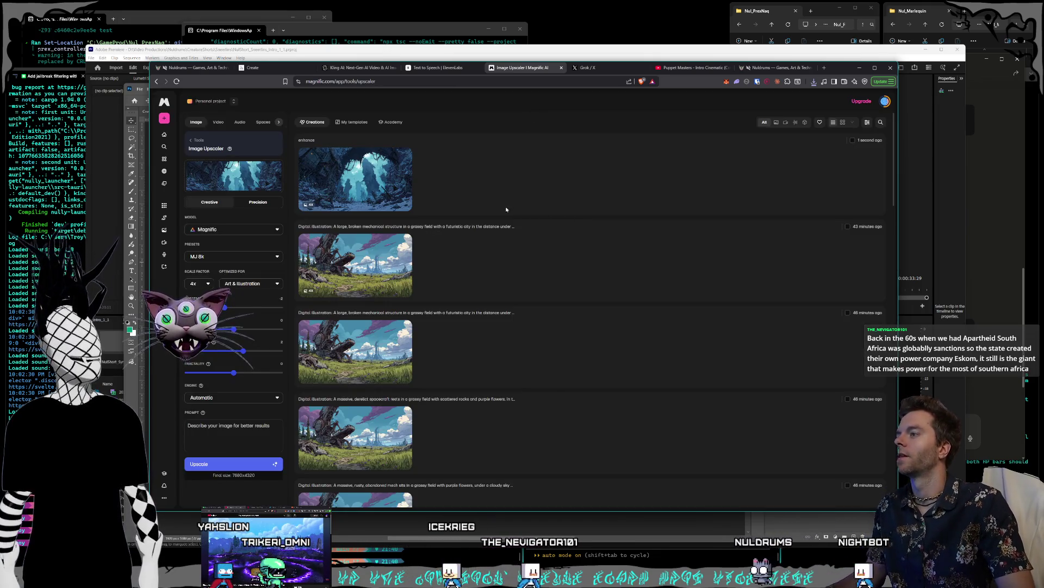
# Save another upscaled image, replacing the 1080 filename suffix with 8k.
pyautogui.scroll(-5, 522, 221)
pyautogui.scroll(5, 504, 218)
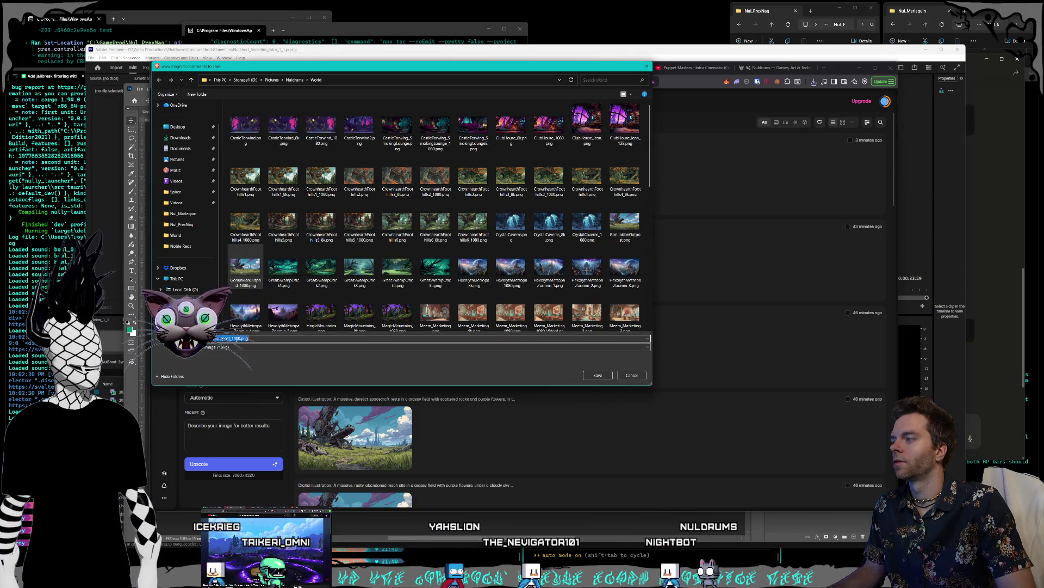
pyautogui.press('BackSpace')
pyautogui.press('BackSpace')
pyautogui.press('BackSpace')
pyautogui.write('8')
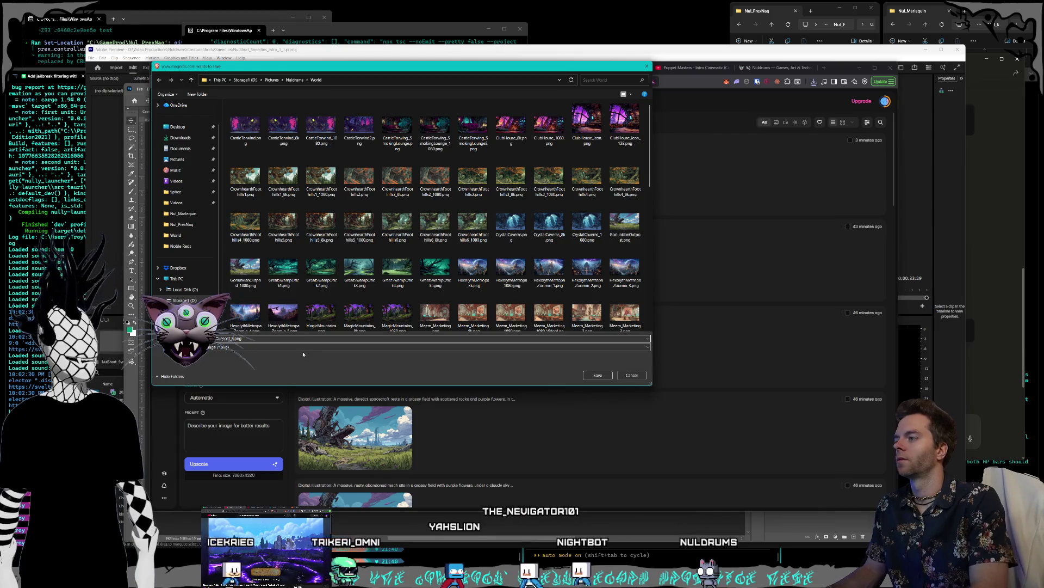
pyautogui.write('k')
pyautogui.click(600, 377)
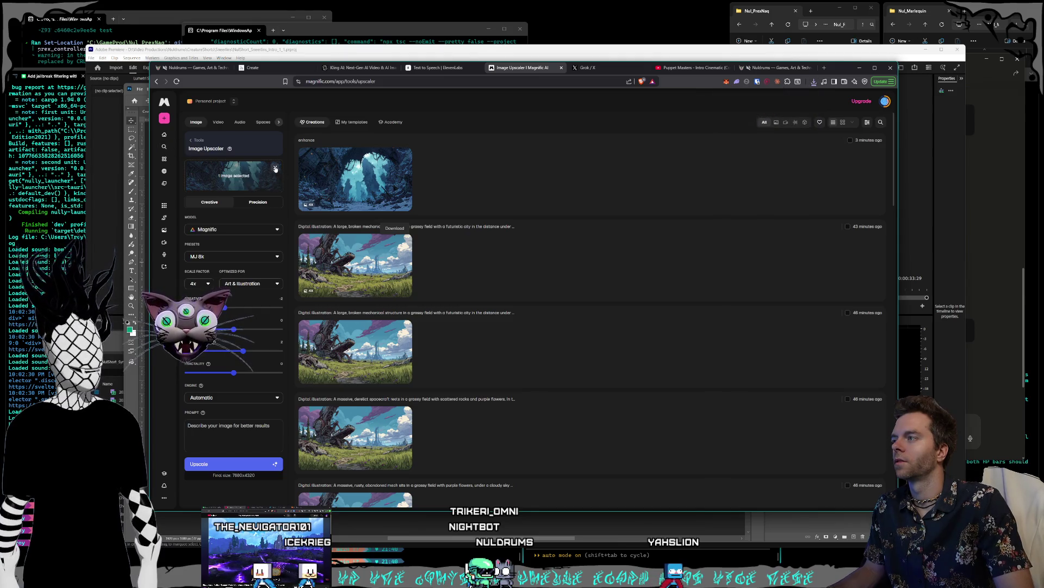
# Remove the cavern image from the Image Upscaler's input slot.
pyautogui.click(276, 169)
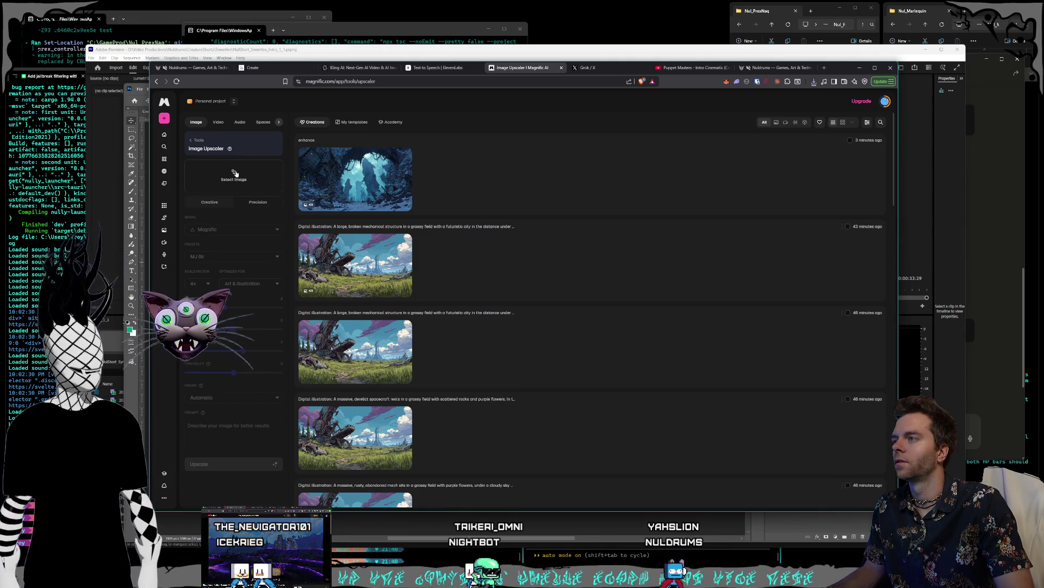
pyautogui.scroll(-15, 512, 228)
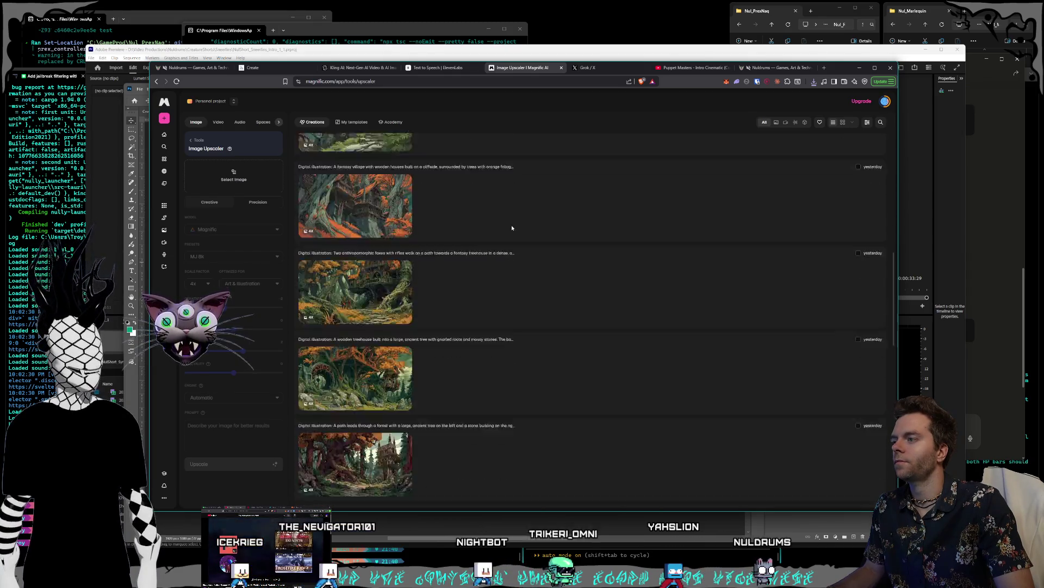
pyautogui.scroll(15, 512, 227)
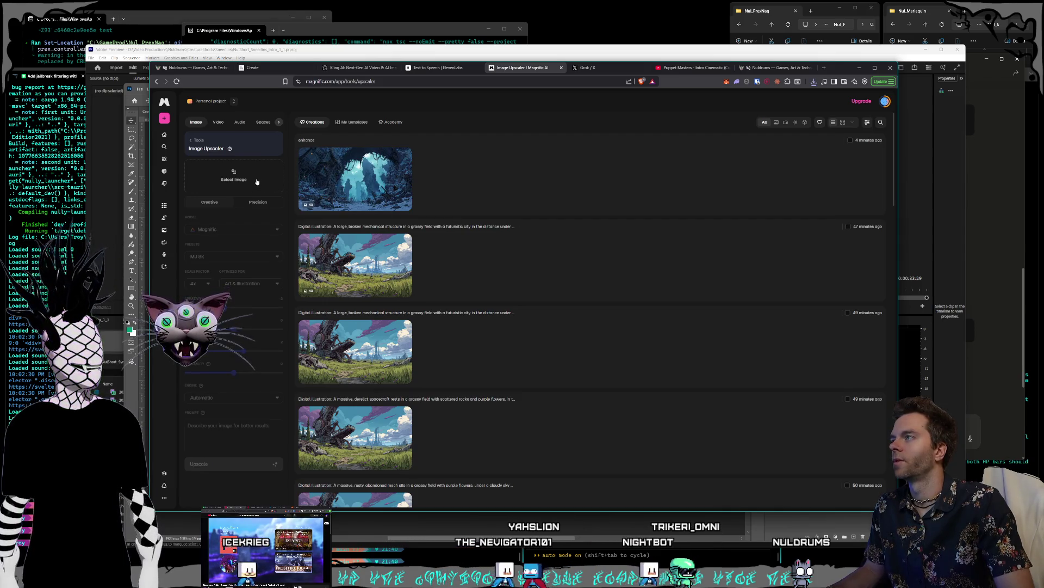
# Switch to the Midjourney create page and close its enlarged image.
pyautogui.click(252, 67)
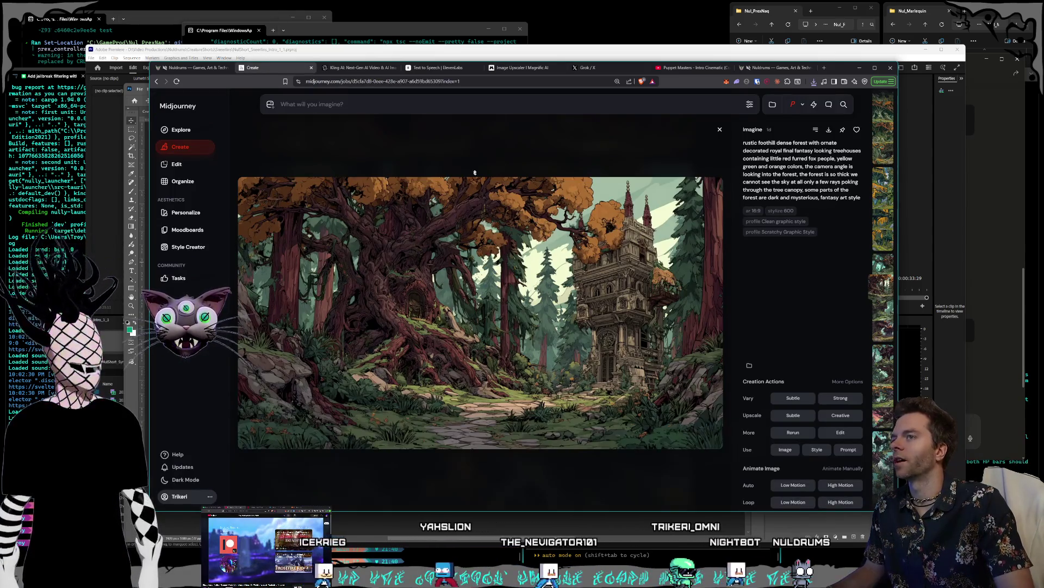
pyautogui.click(469, 161)
pyautogui.scroll(-10, 469, 161)
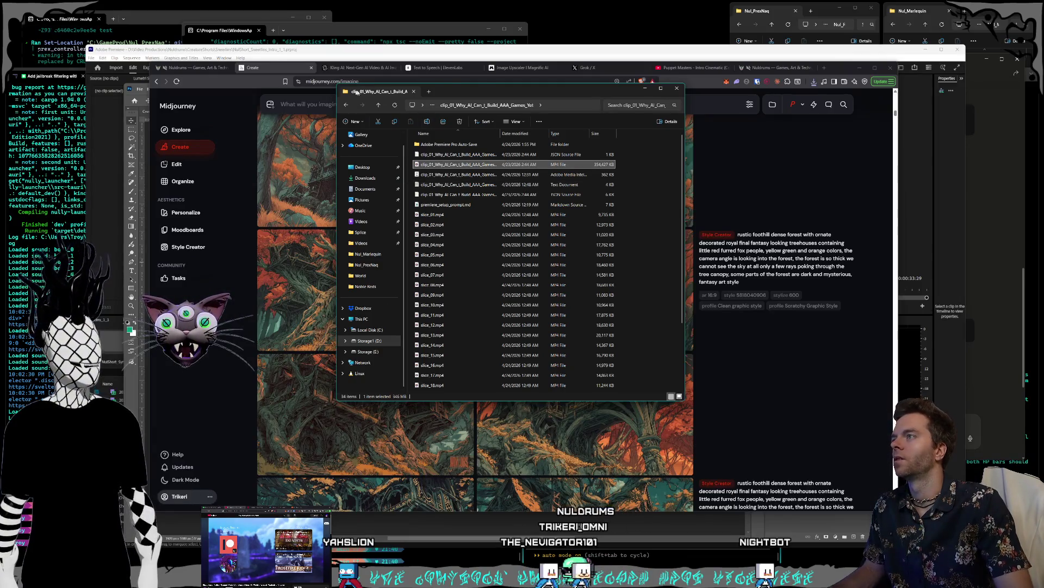
# Move File Explorer lower and go from the clips folder up to the Storage1 (D:) drive.
pyautogui.moveTo(470, 93); pyautogui.dragTo(510, 138)
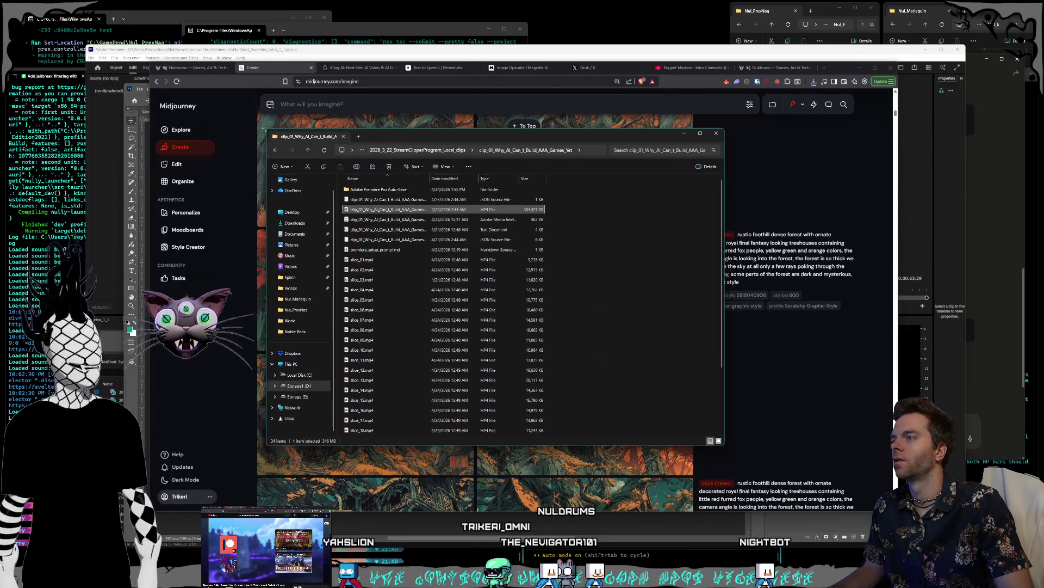
pyautogui.hotkey('alt', 'Up')
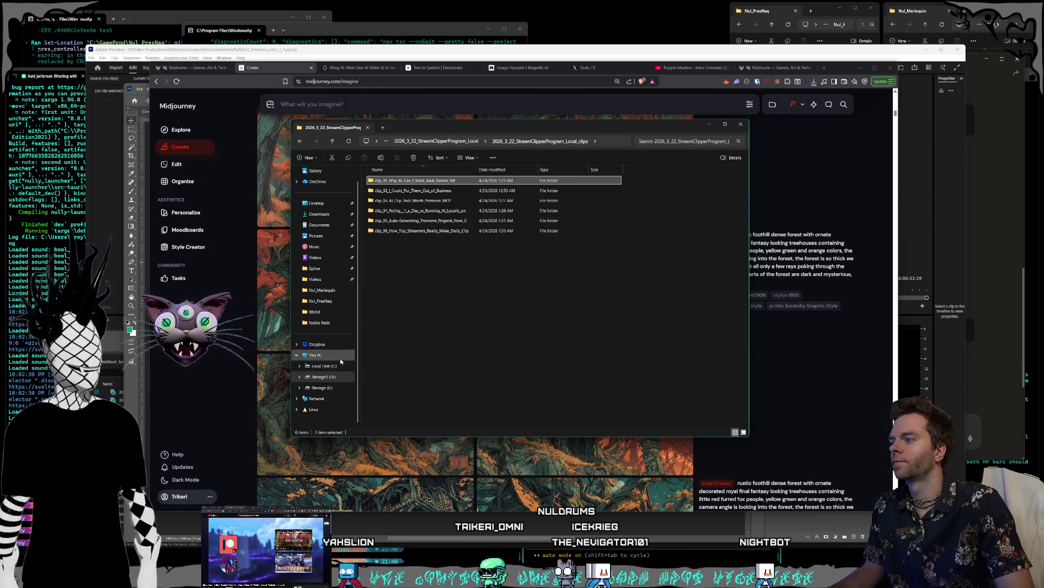
pyautogui.click(324, 377)
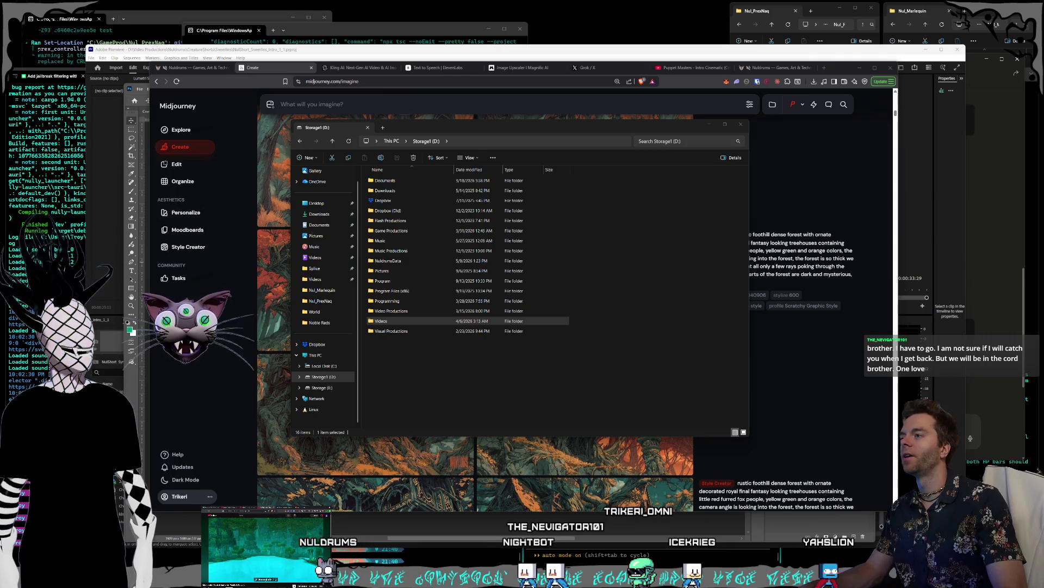
# Browse the D: drive folders (Game Productions, Downloads, Documents) and move the Explorer window lower.
pyautogui.click(596, 363)
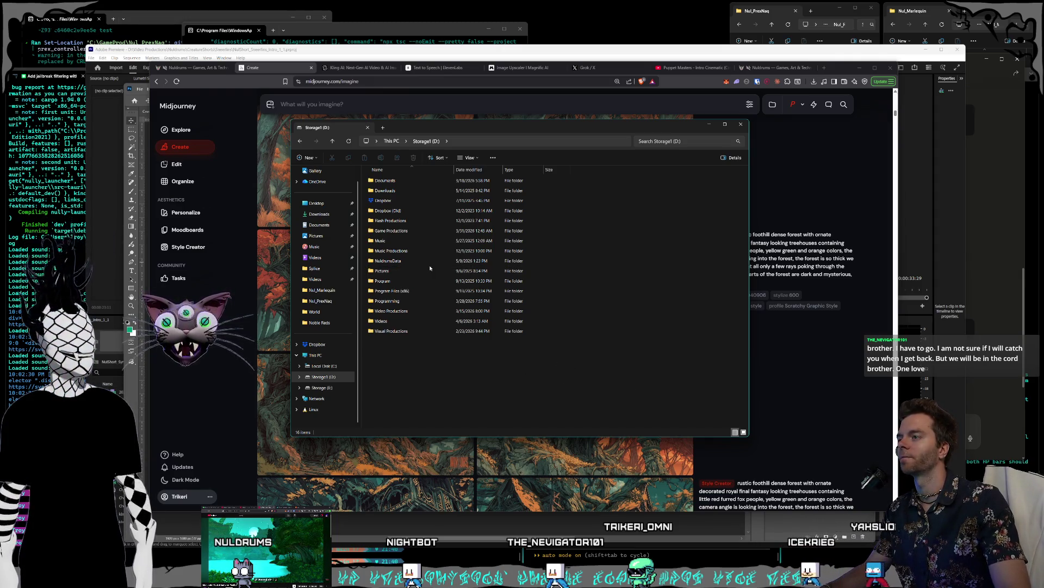
pyautogui.click(398, 232)
pyautogui.click(391, 191)
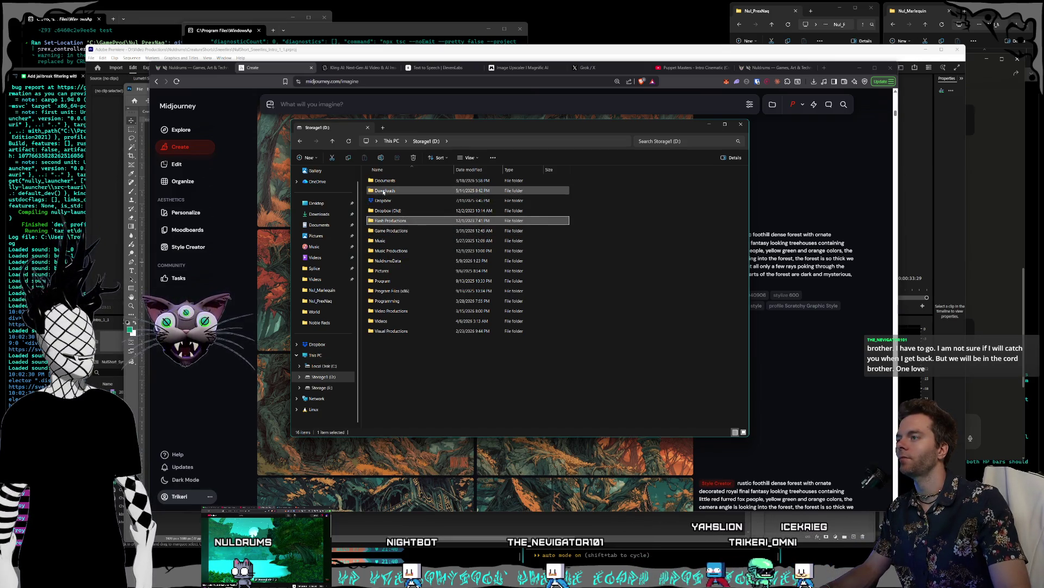
pyautogui.click(391, 182)
pyautogui.moveTo(400, 132)
pyautogui.mouseDown()
pyautogui.moveTo(611, 199)
pyautogui.moveTo(430, 176)
pyautogui.moveTo(422, 143)
pyautogui.mouseUp()
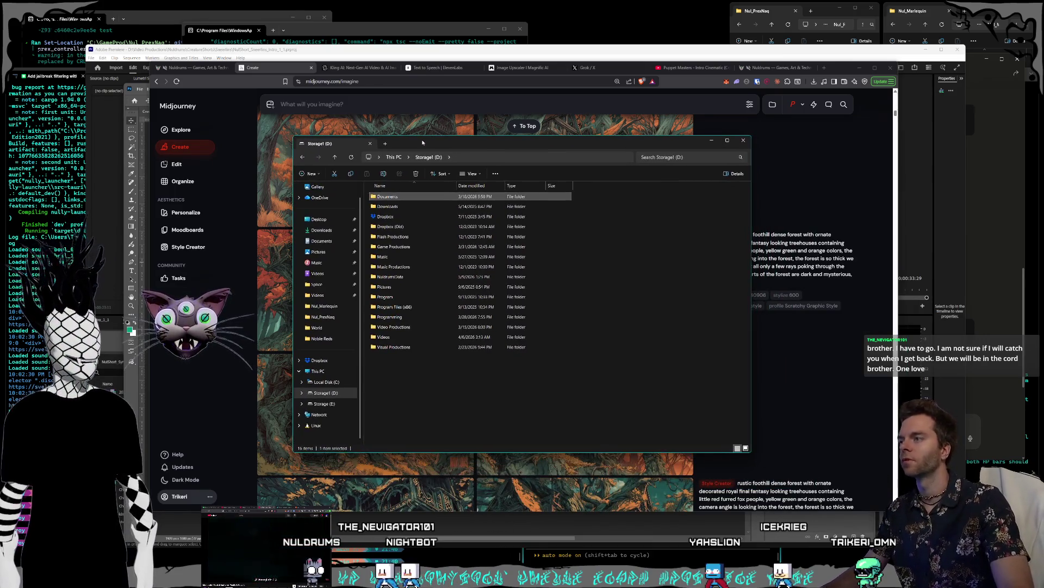
pyautogui.click(471, 413)
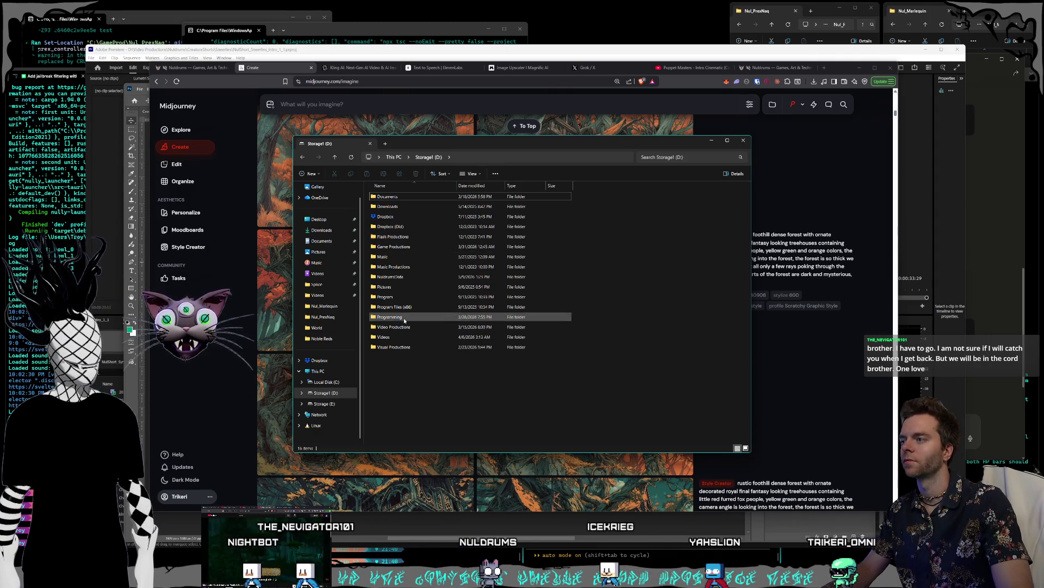
# Go into Pictures > Nuldrums > World and open GreatSwampOfick1.png for viewing.
pyautogui.doubleClick(405, 287)
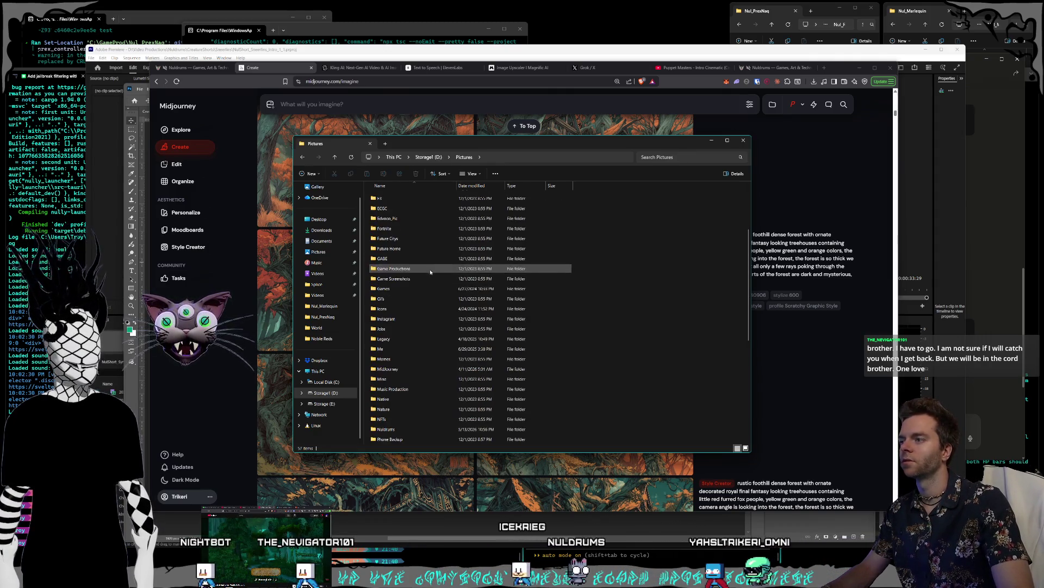
pyautogui.scroll(-5, 413, 283)
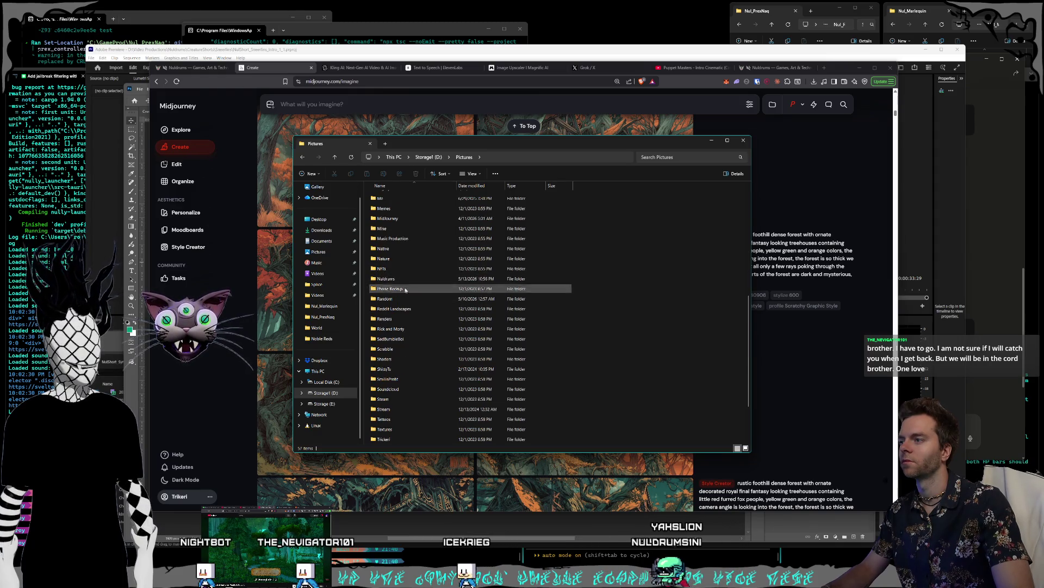
pyautogui.doubleClick(400, 279)
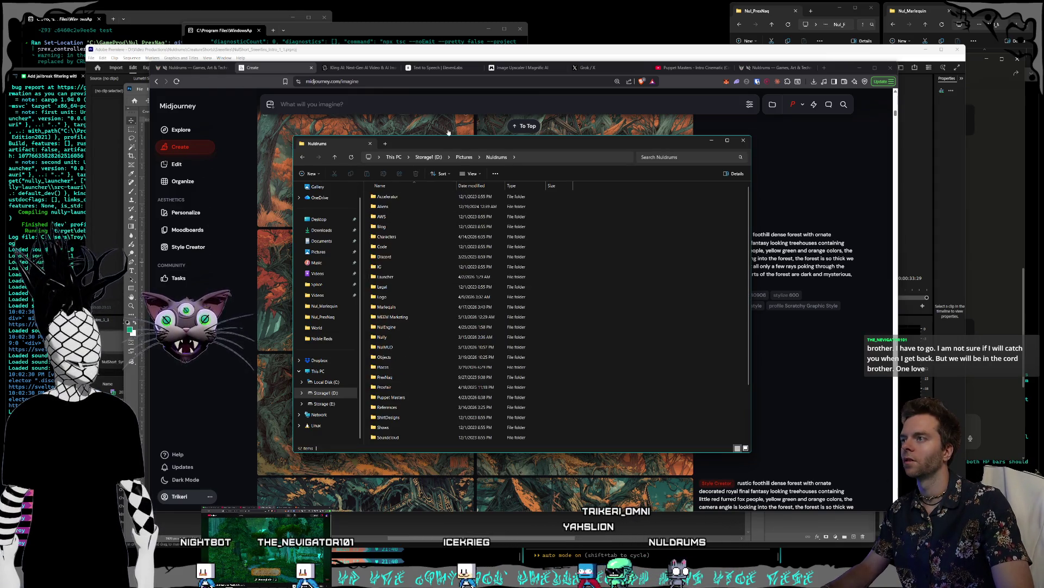
pyautogui.moveTo(446, 137)
pyautogui.mouseDown()
pyautogui.moveTo(721, 197)
pyautogui.moveTo(546, 155)
pyautogui.moveTo(522, 92)
pyautogui.moveTo(461, 125)
pyautogui.mouseUp()
pyautogui.scroll(-3, 424, 292)
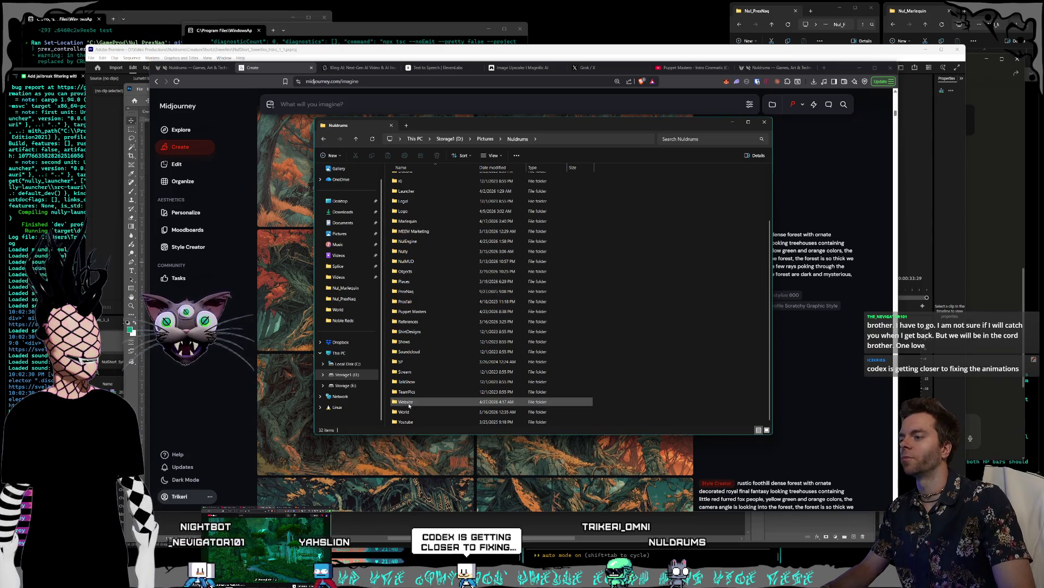
pyautogui.doubleClick(410, 414)
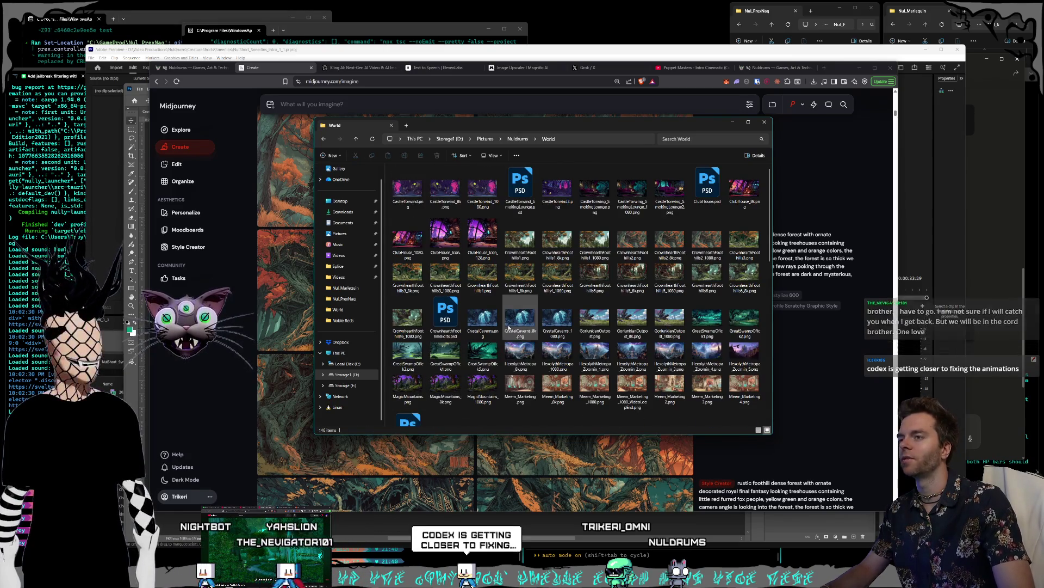
pyautogui.doubleClick(711, 319)
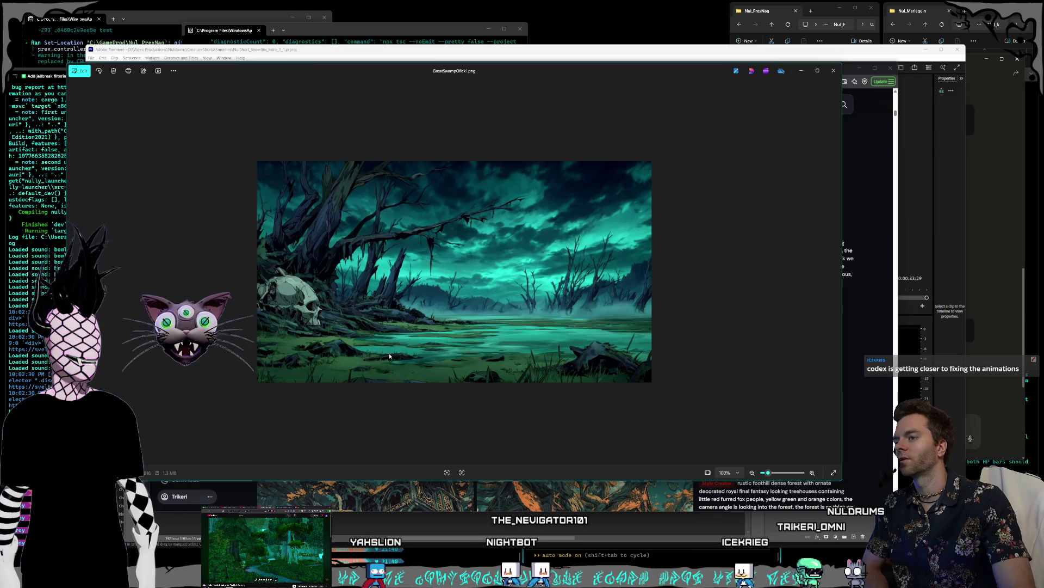
# Flip through the following Great Swamp images, zooming in and out to inspect them.
pyautogui.press('Right')
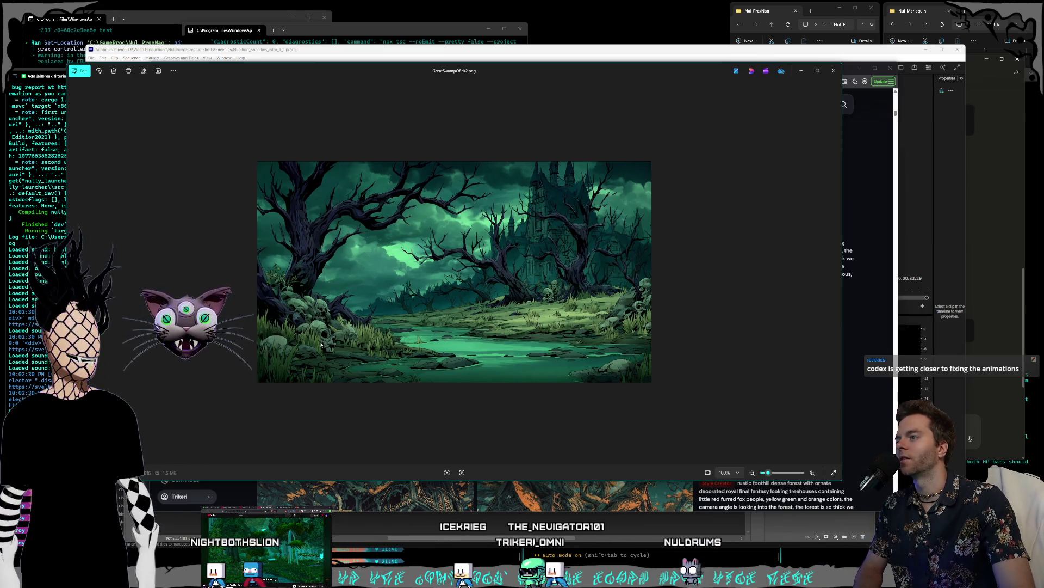
pyautogui.press('Right')
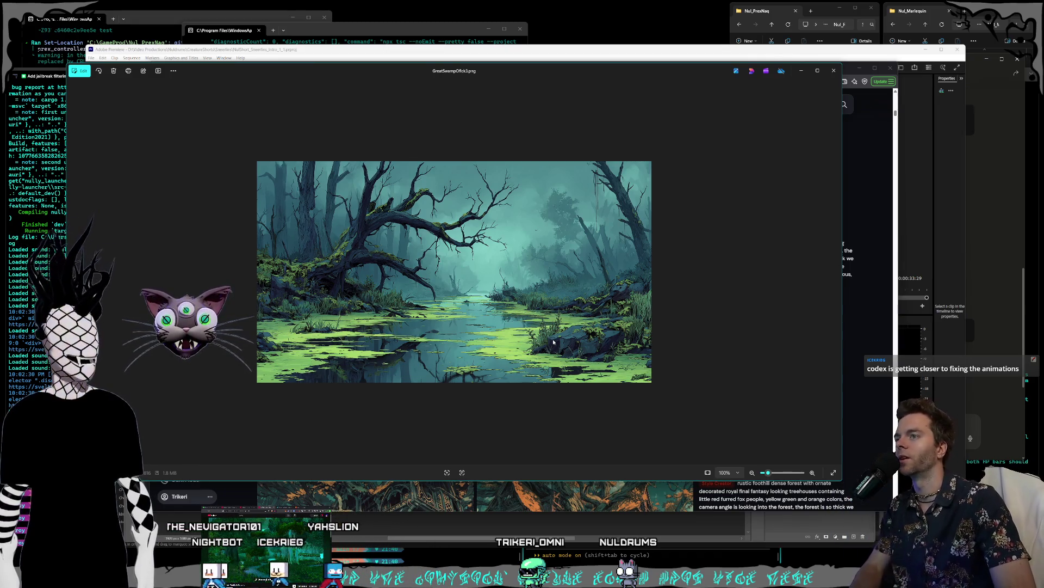
pyautogui.press('Right')
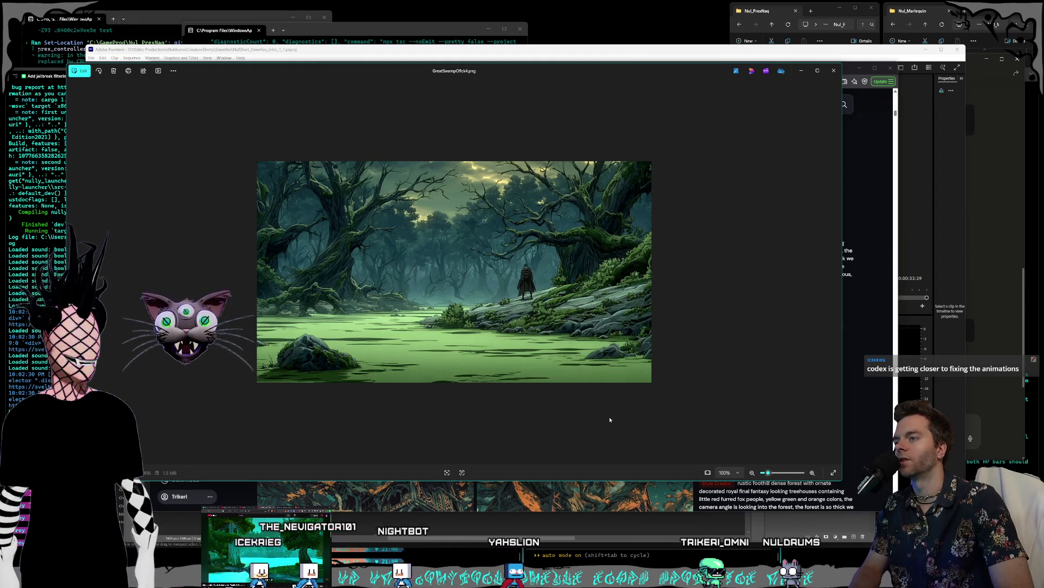
pyautogui.scroll(5, 623, 325)
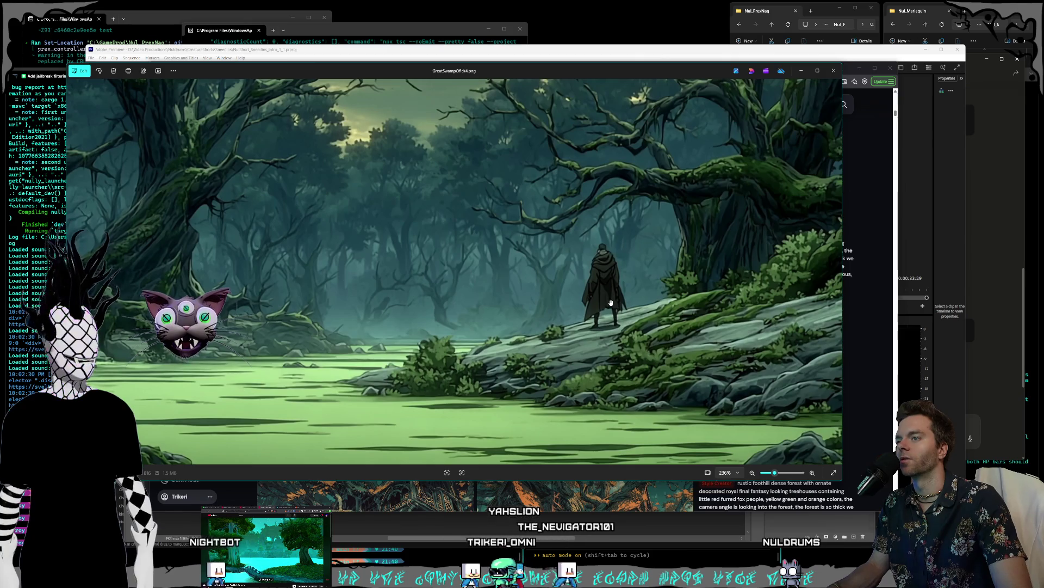
pyautogui.scroll(-1, 613, 302)
pyautogui.scroll(-2, 612, 301)
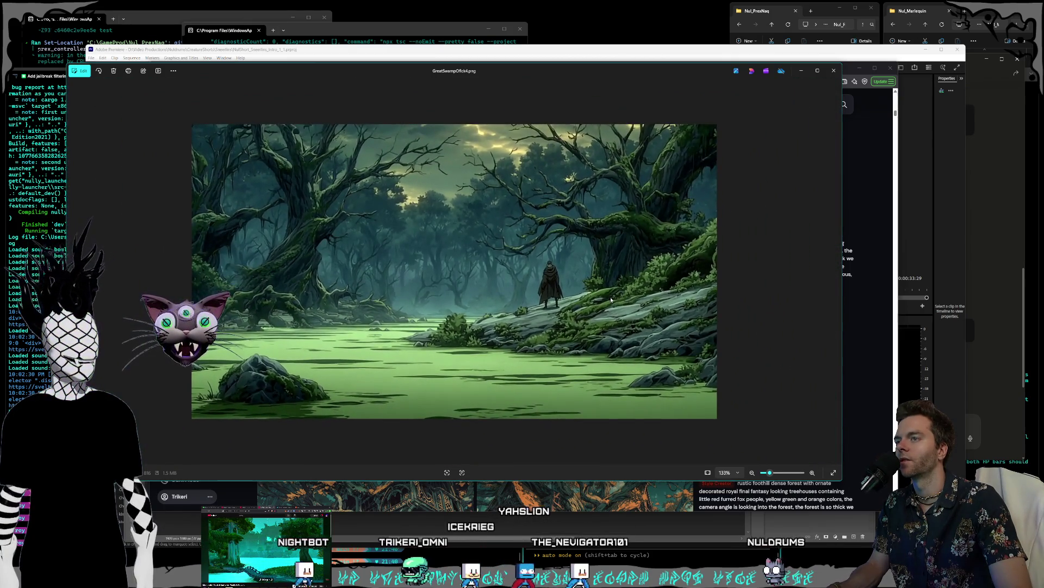
pyautogui.press('Right')
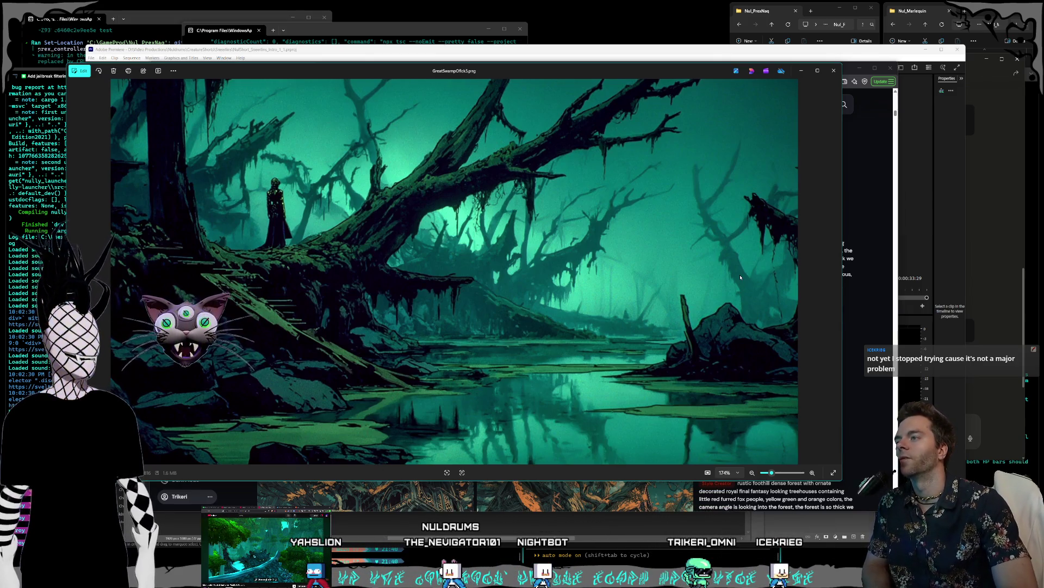
pyautogui.press('Right')
pyautogui.press('Left')
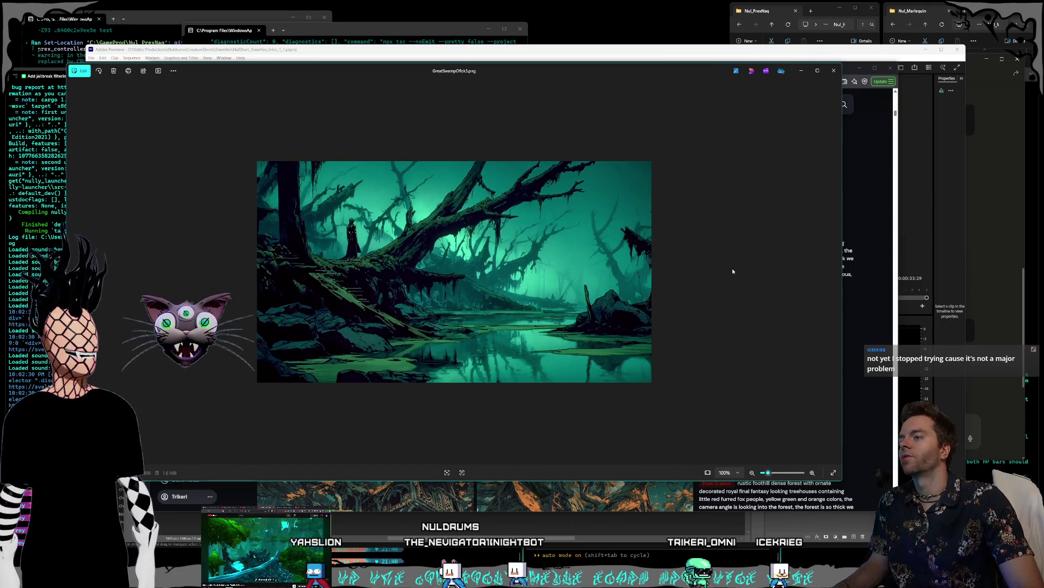
pyautogui.scroll(3, 732, 271)
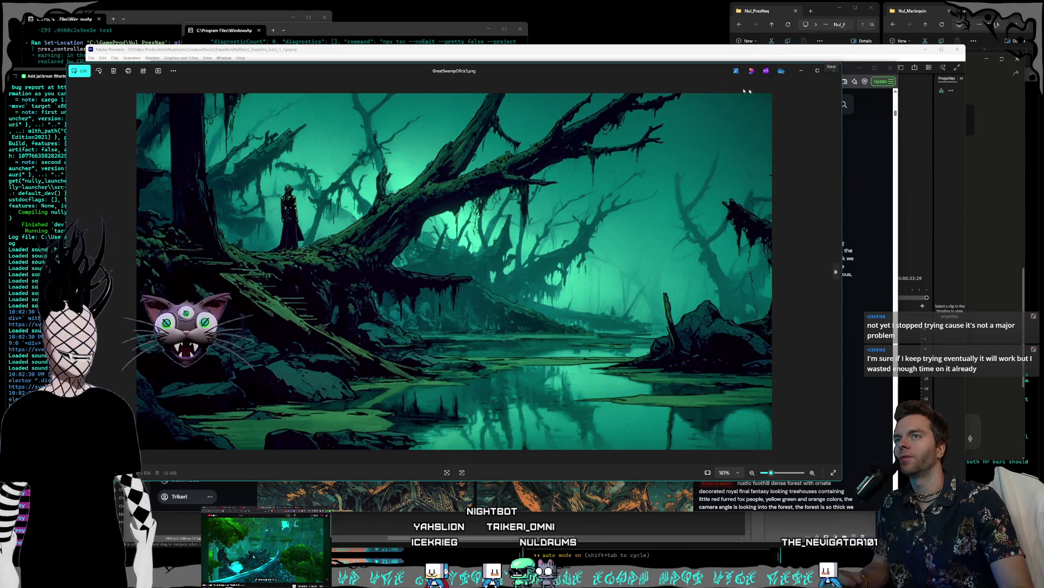
# Close the Photos viewer and return to Photoshop.
pyautogui.moveTo(646, 70); pyautogui.dragTo(672, 75)
pyautogui.click(860, 75)
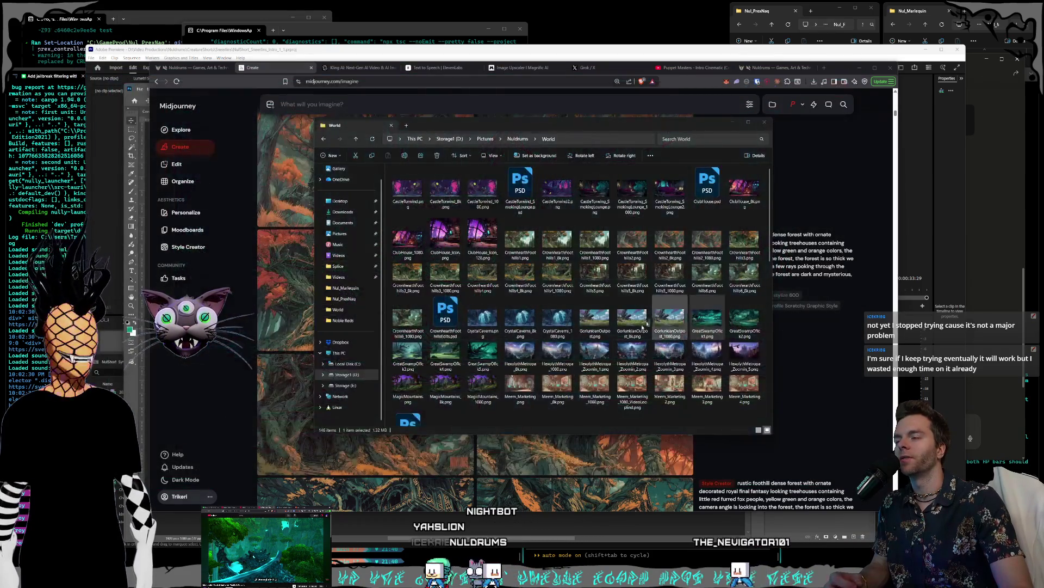
pyautogui.hotkey('alt', 'Tab')
pyautogui.hotkey('ctrl', 'v')
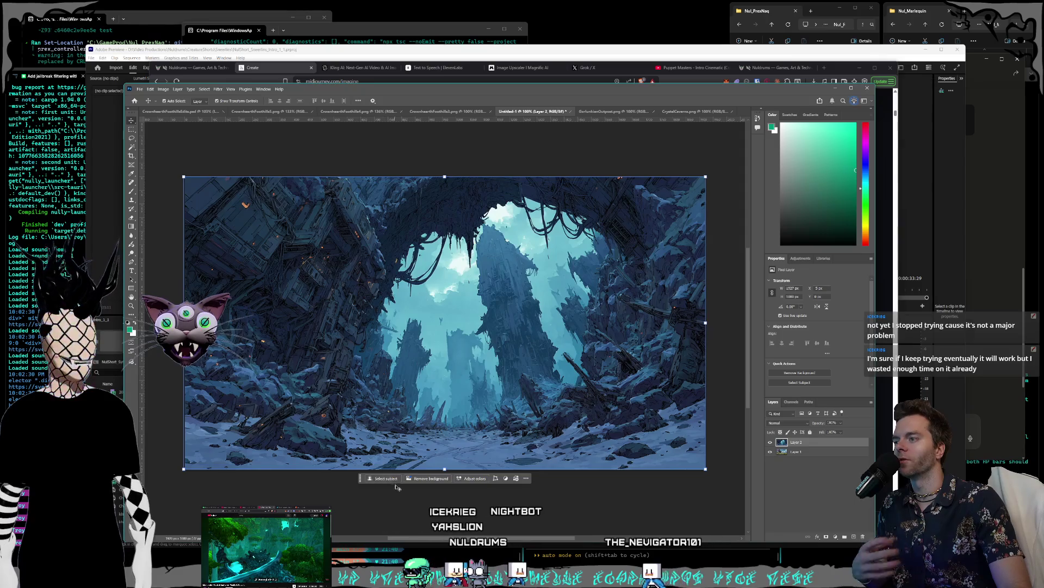
# Commit the placement of the snowy ruins image on the canvas.
pyautogui.click(364, 140)
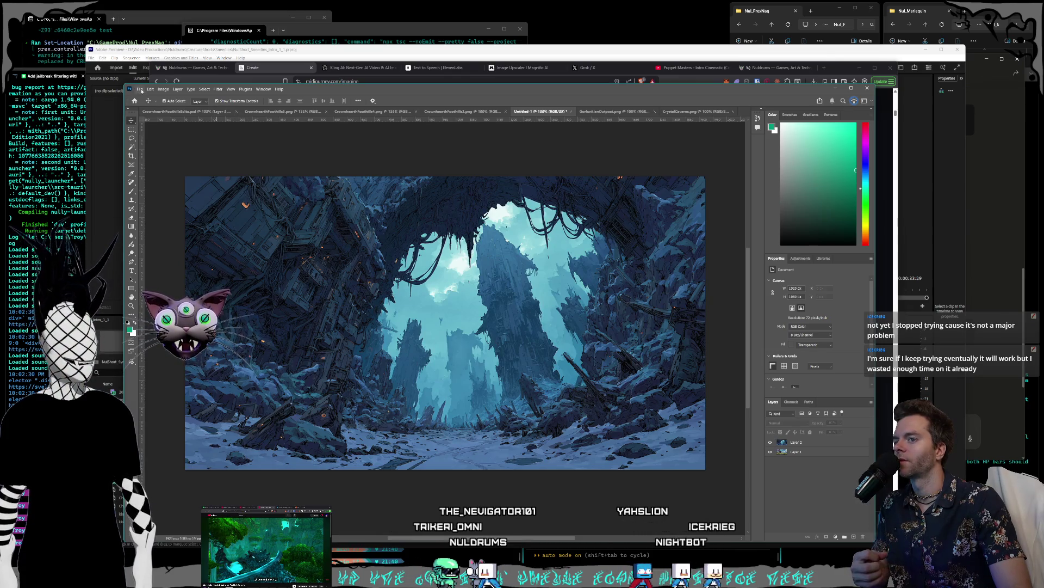
pyautogui.click(141, 90)
pyautogui.click(539, 178)
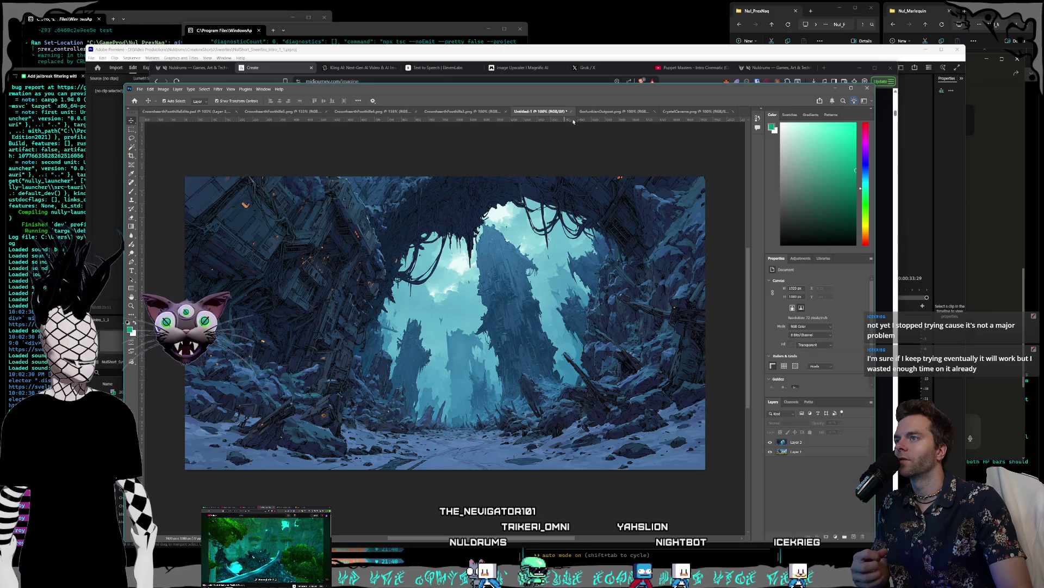
# Close the untitled, GorlunkianOutpost, CrystalCaverns and extra CrowhearthFoothills3 documents without saving.
pyautogui.click(572, 112)
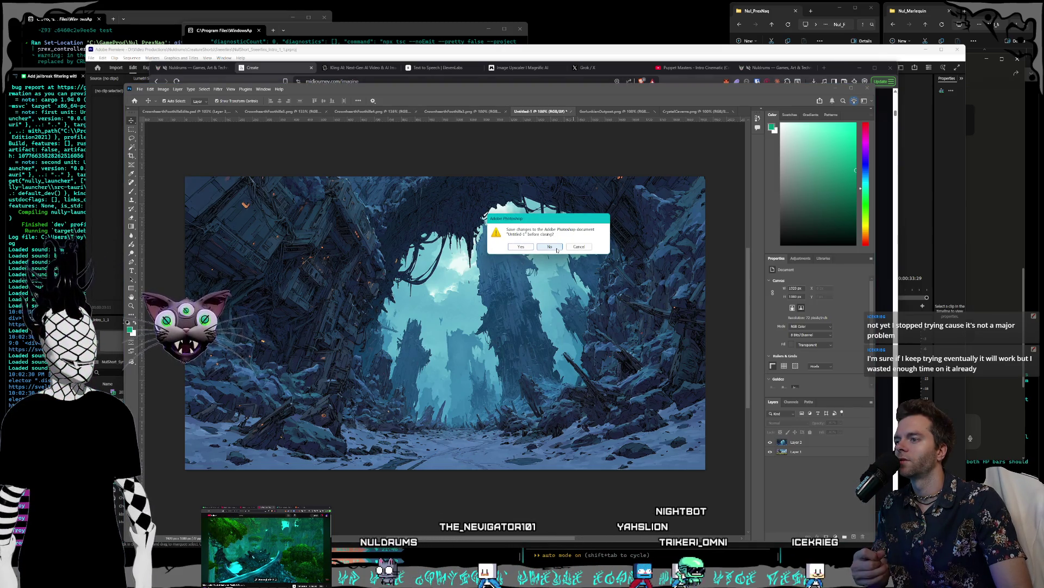
pyautogui.click(556, 248)
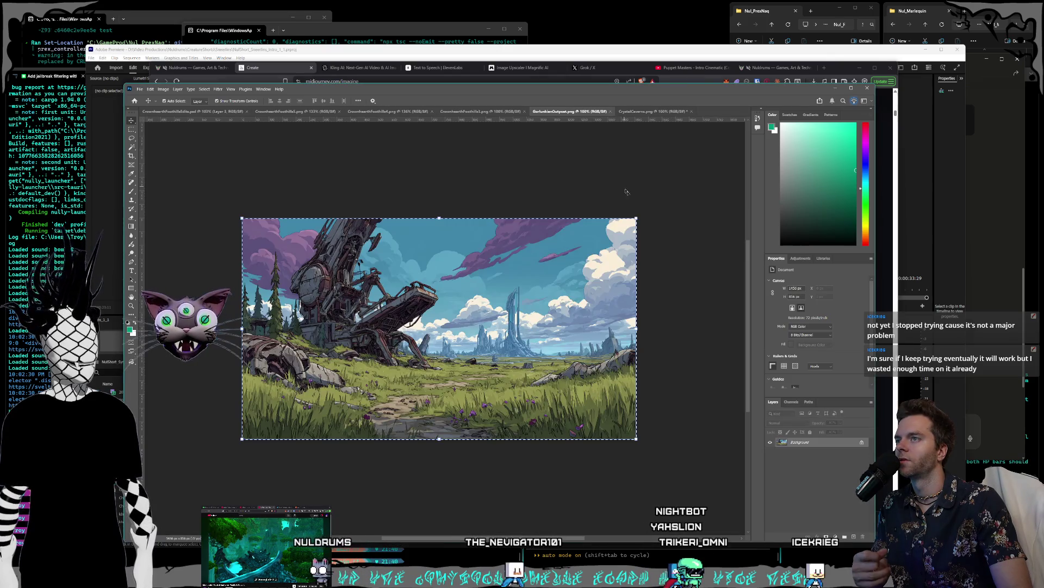
pyautogui.click(612, 112)
pyautogui.click(606, 111)
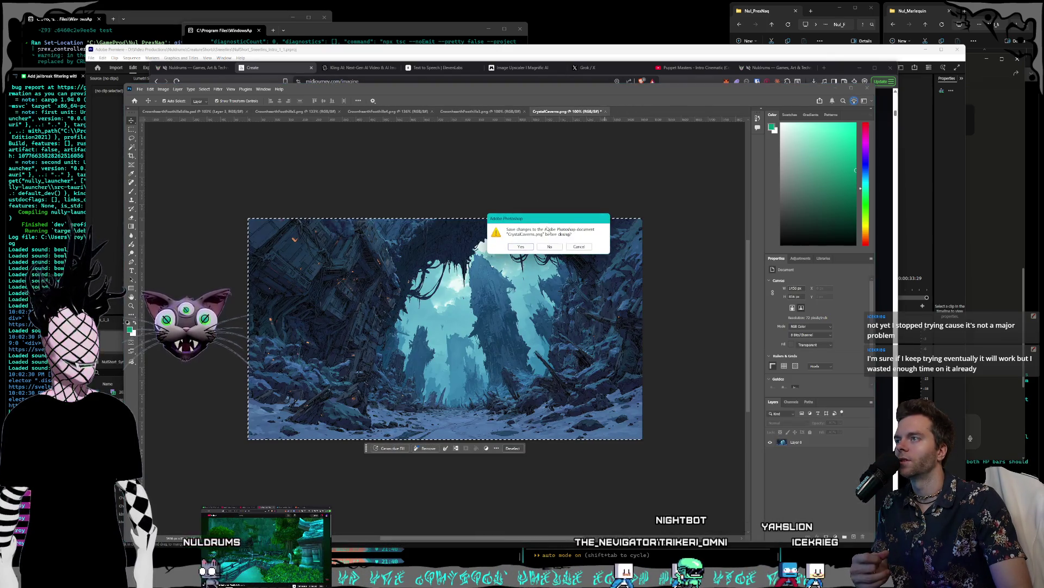
pyautogui.click(550, 247)
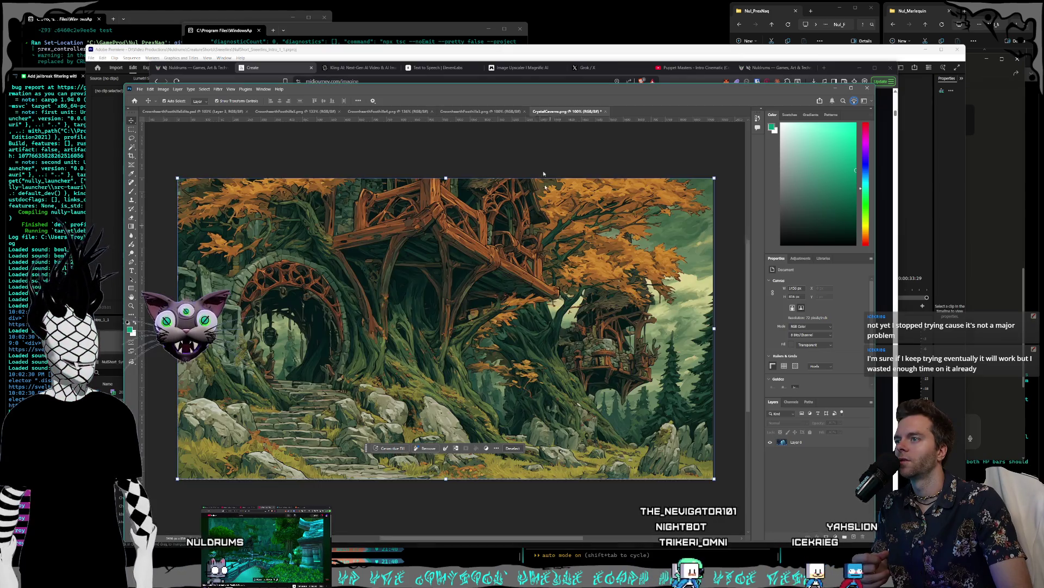
pyautogui.click(526, 111)
pyautogui.click(339, 111)
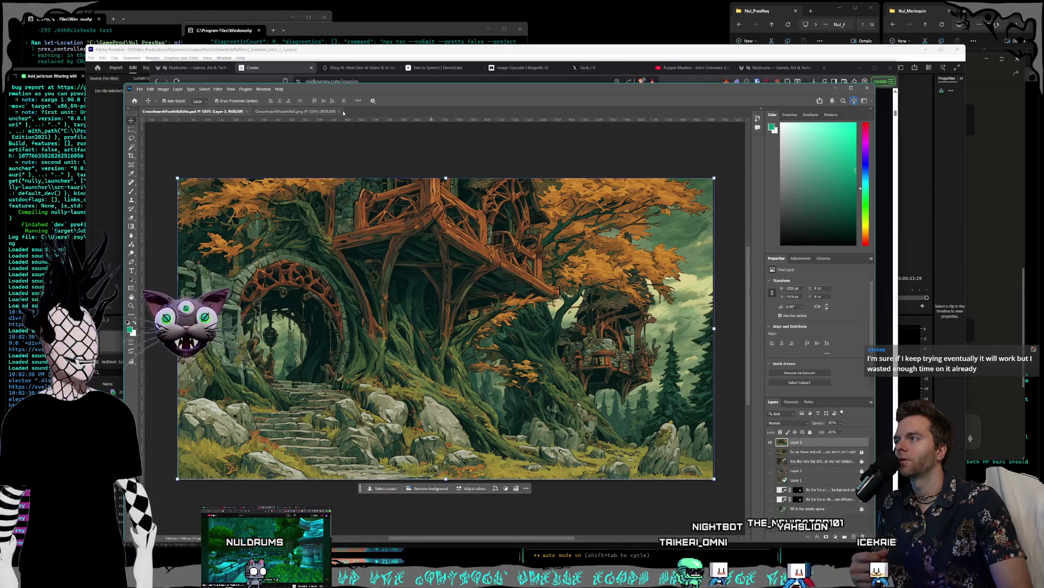
pyautogui.click(140, 89)
pyautogui.click(147, 97)
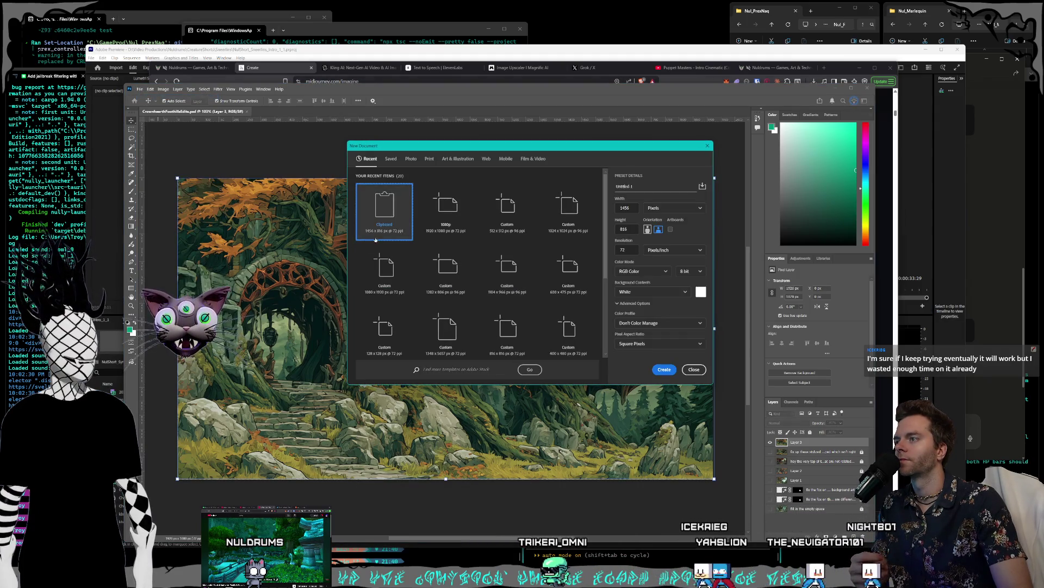
# Create a new 1920 × 1080 white document from the 1080p preset.
pyautogui.click(444, 212)
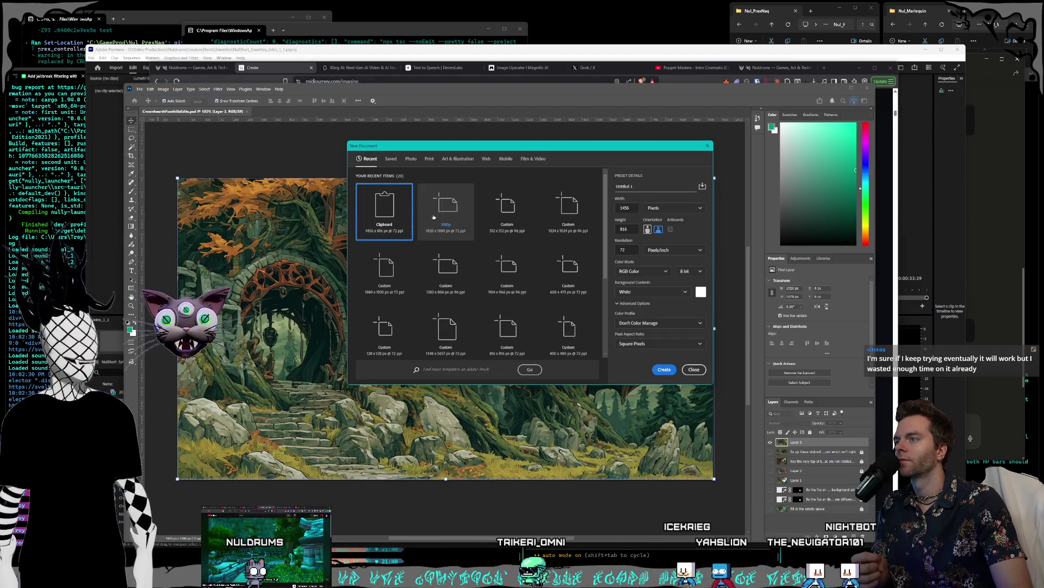
pyautogui.click(664, 370)
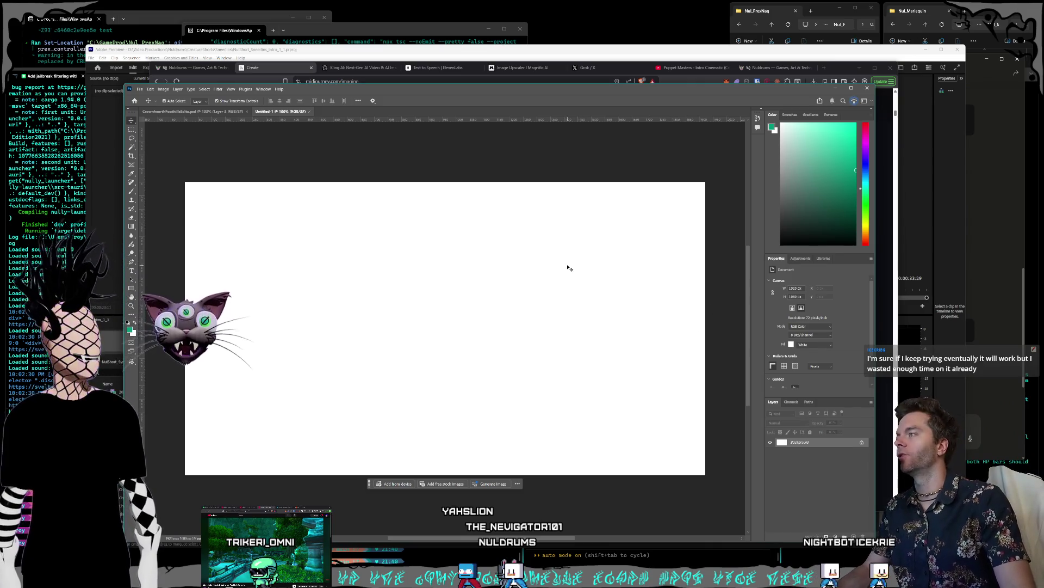
pyautogui.moveTo(449, 86)
pyautogui.mouseDown()
pyautogui.moveTo(459, 83)
pyautogui.moveTo(442, 86)
pyautogui.mouseUp()
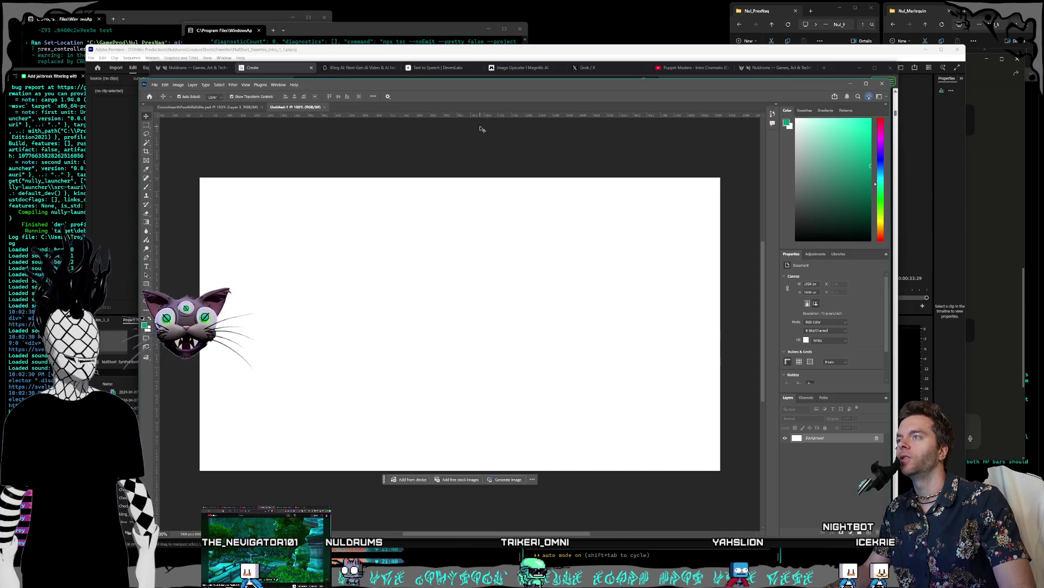
pyautogui.moveTo(375, 87); pyautogui.dragTo(372, 83)
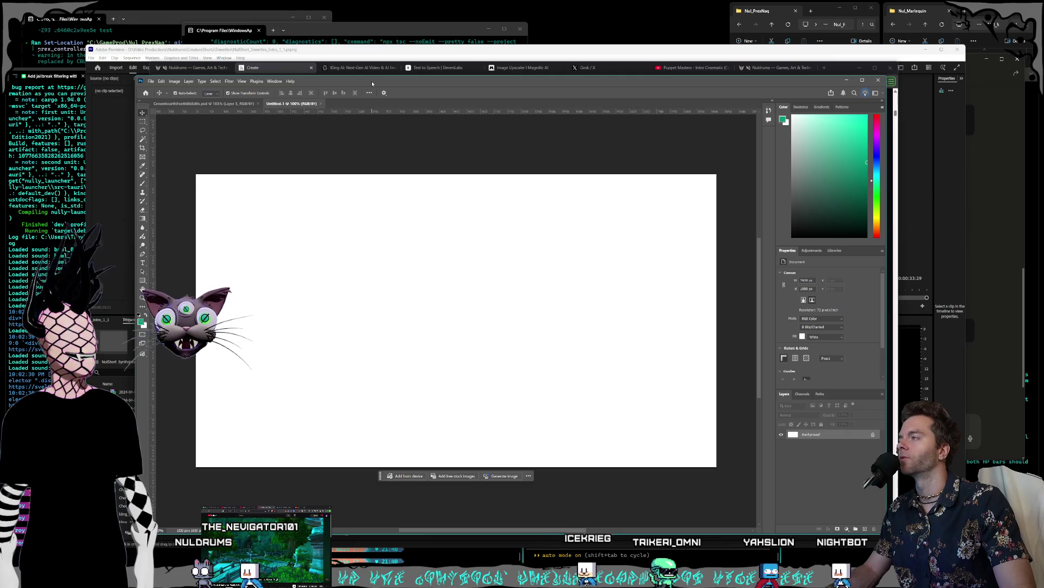
# Convert Untitled-1's locked Background into an editable layer named Layer 0.
pyautogui.doubleClick(816, 435)
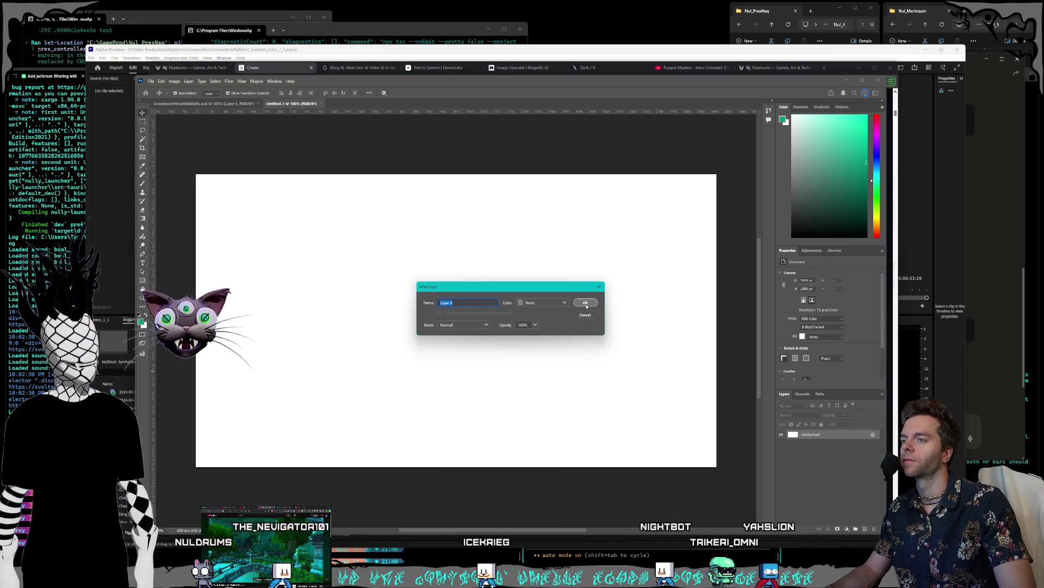
pyautogui.click(585, 303)
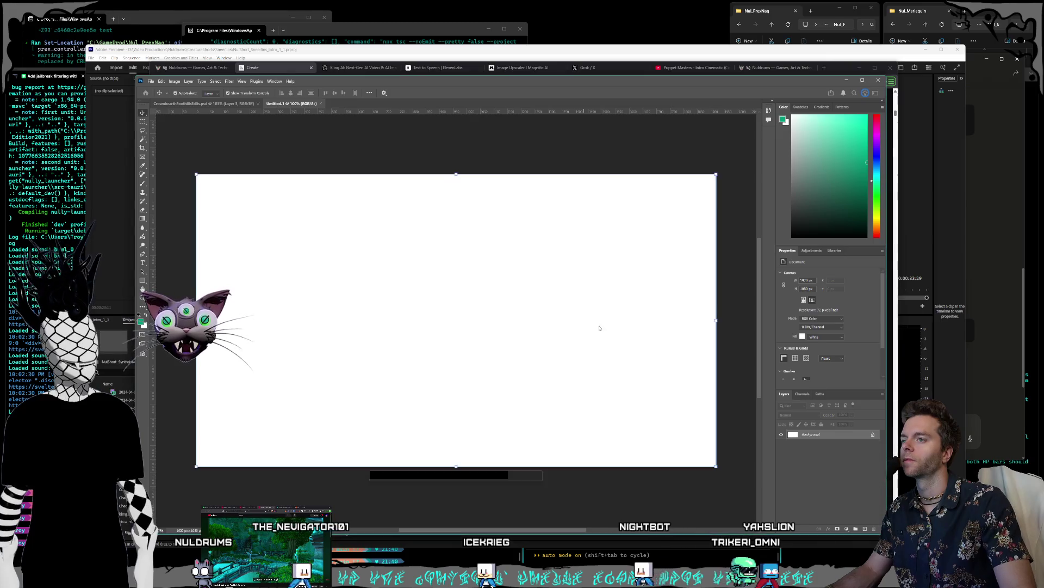
pyautogui.click(151, 81)
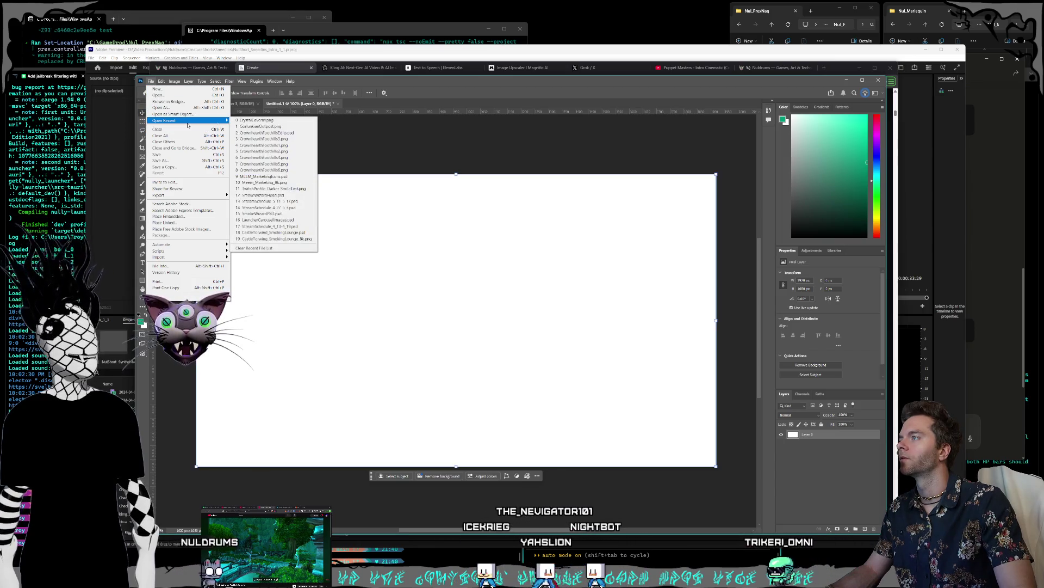
pyautogui.click(144, 85)
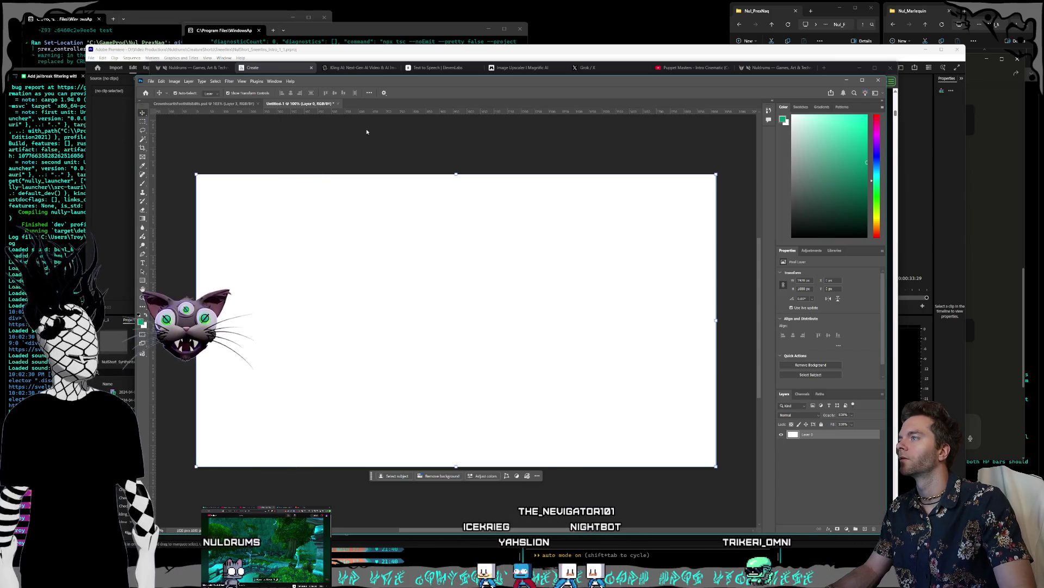
pyautogui.click(151, 82)
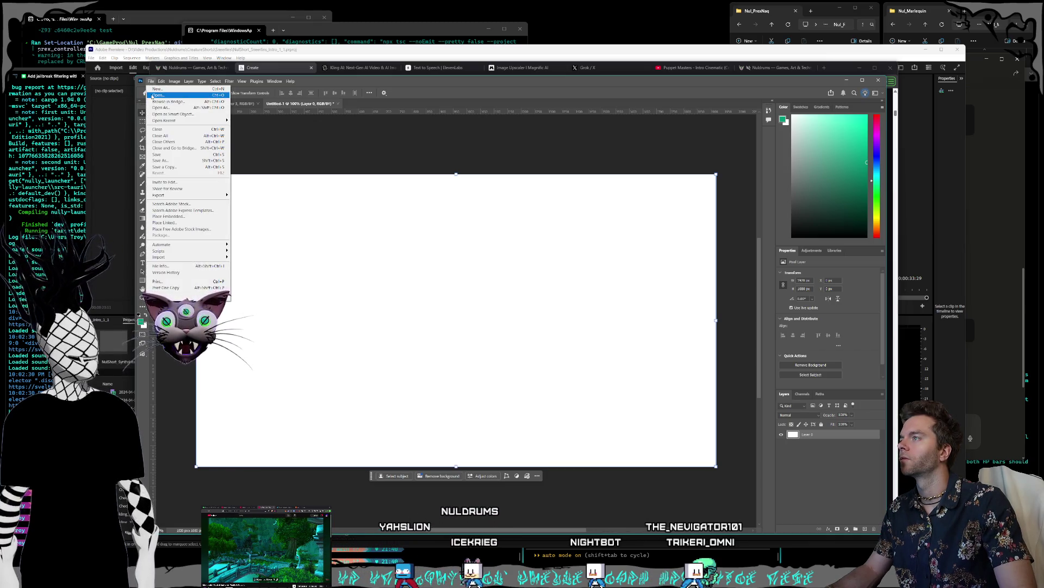
# Open the first green Great Swamp image from the World folder via File > Open.
pyautogui.click(155, 95)
pyautogui.scroll(-5, 427, 217)
pyautogui.scroll(-5, 491, 227)
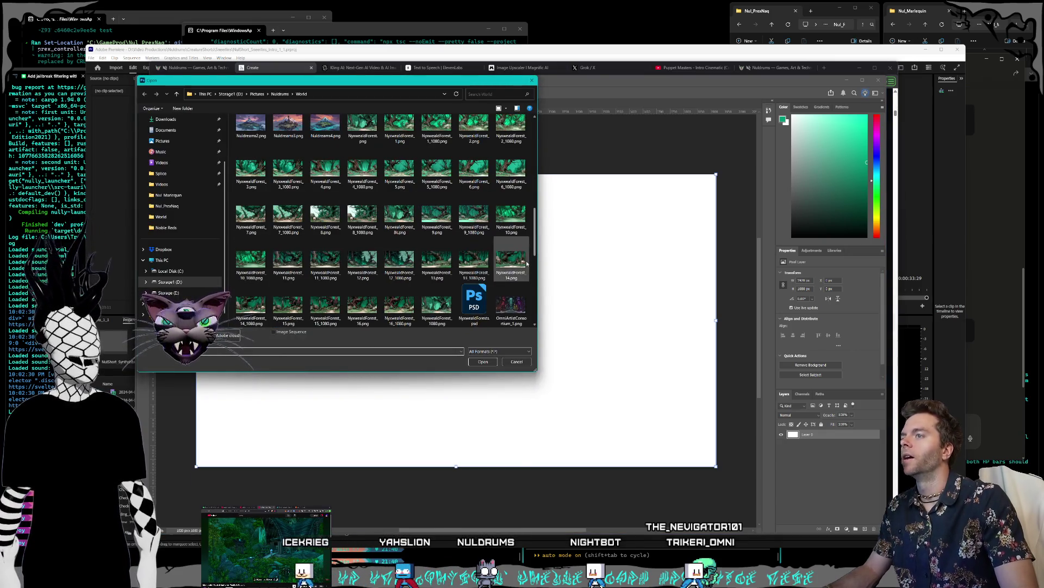
pyautogui.scroll(3, 511, 265)
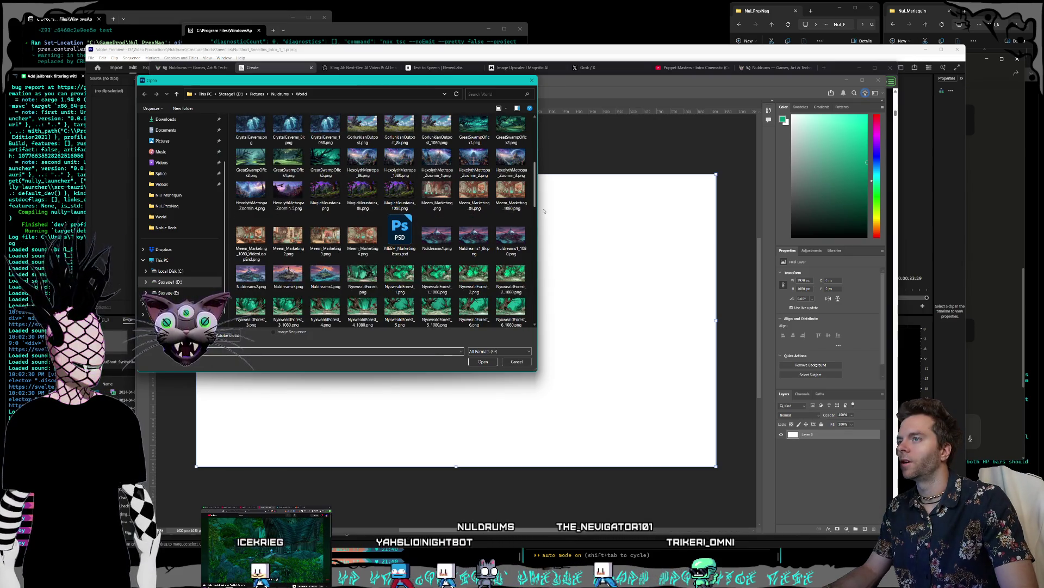
pyautogui.scroll(1, 537, 208)
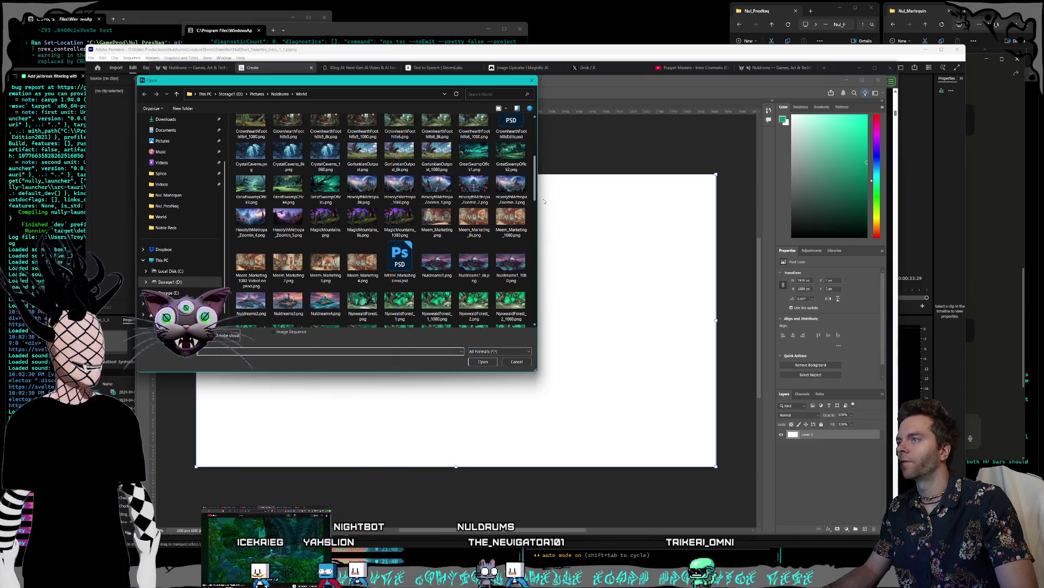
pyautogui.press('Escape')
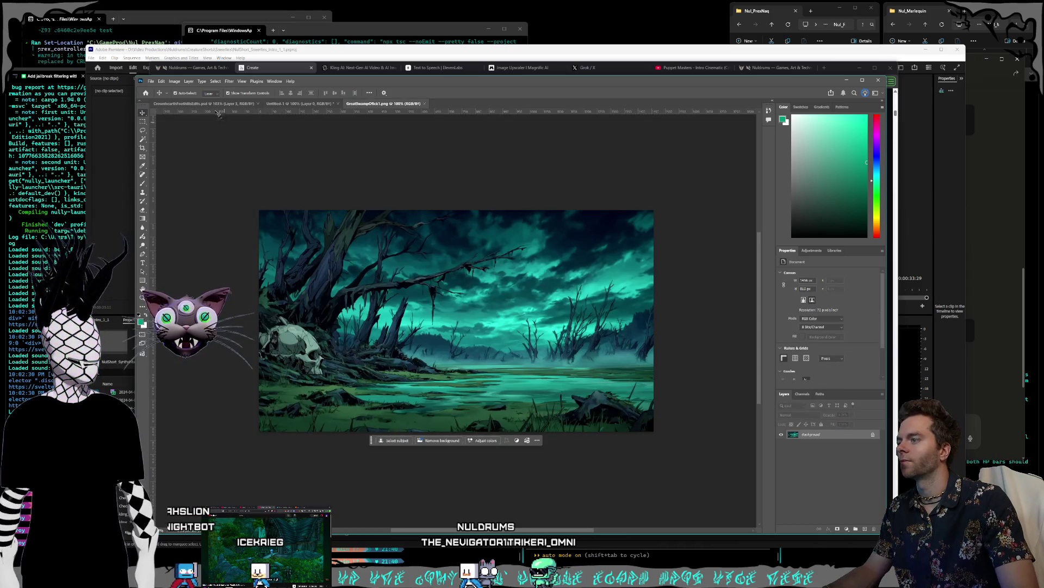
pyautogui.click(150, 81)
pyautogui.press('Escape')
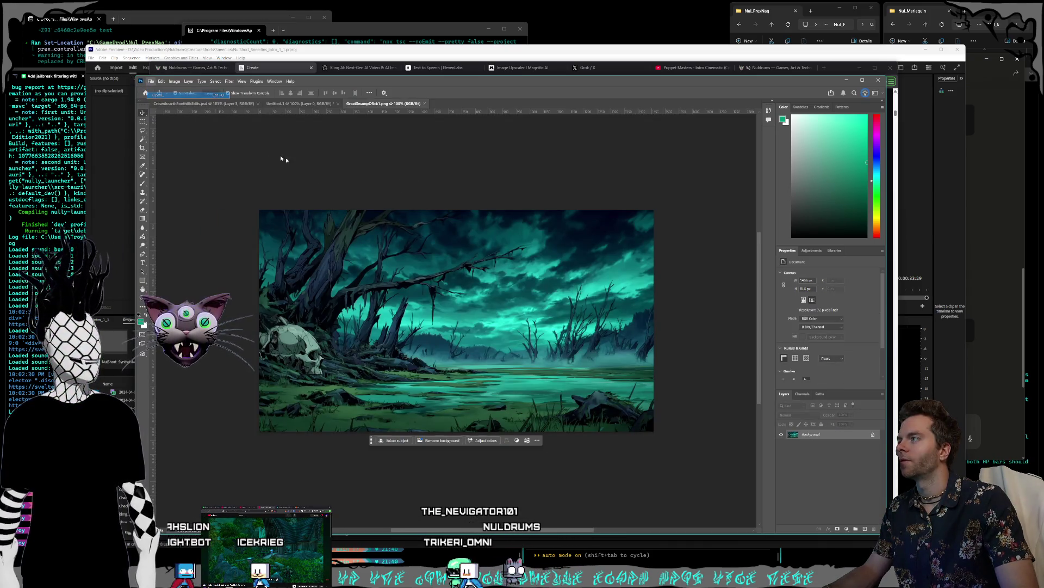
# Open the second green swamp image with Ctrl+O, then return to the Midjourney page.
pyautogui.hotkey('ctrl', 'o')
pyautogui.scroll(-5, 526, 170)
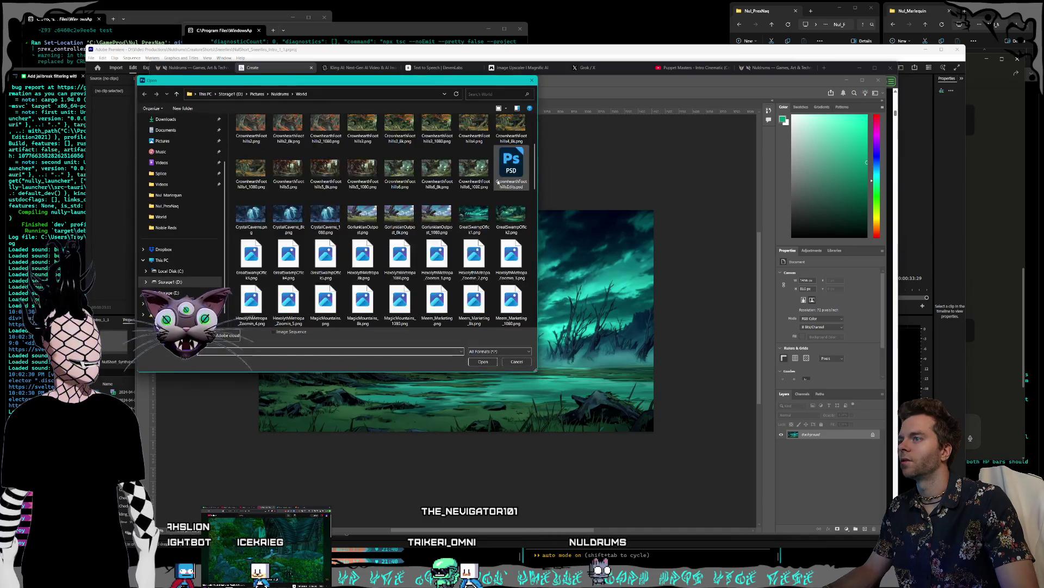
pyautogui.moveTo(535, 192); pyautogui.dragTo(548, 168)
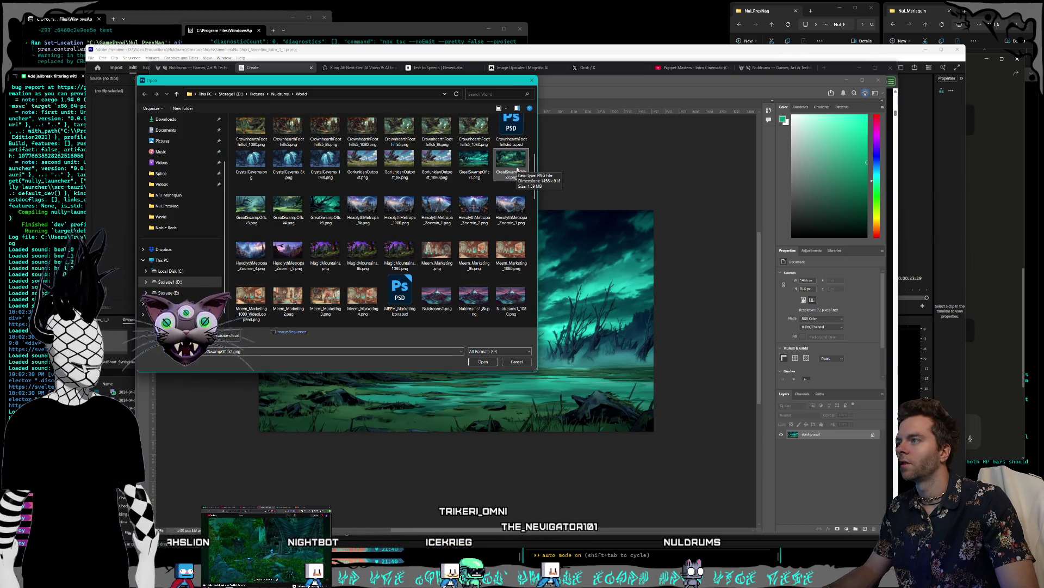
pyautogui.doubleClick(517, 170)
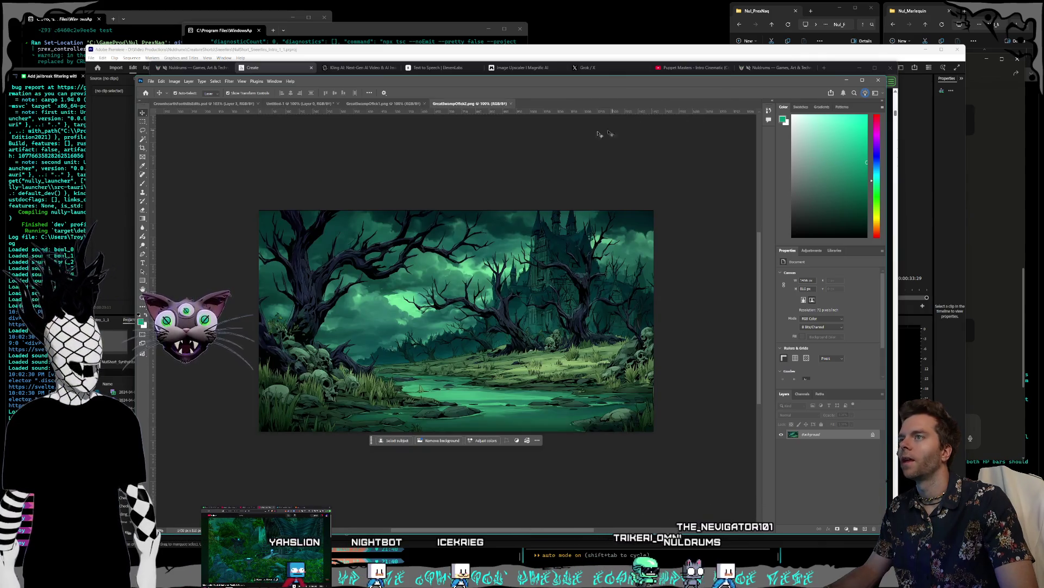
pyautogui.click(272, 68)
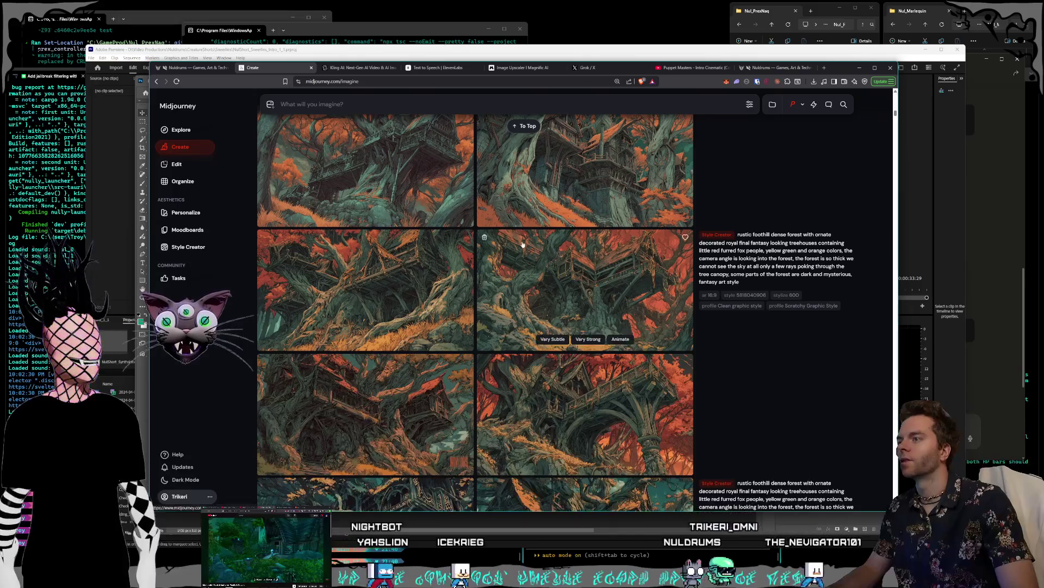
# Scroll down the imagine grid and preview a dark swamp image at full size.
pyautogui.scroll(-10, 537, 250)
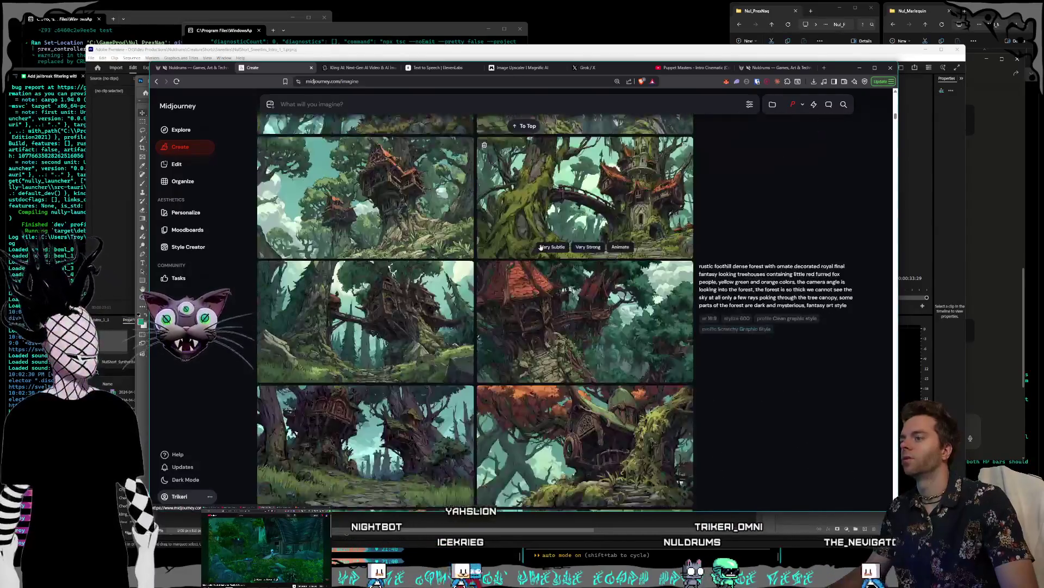
pyautogui.scroll(-15, 559, 297)
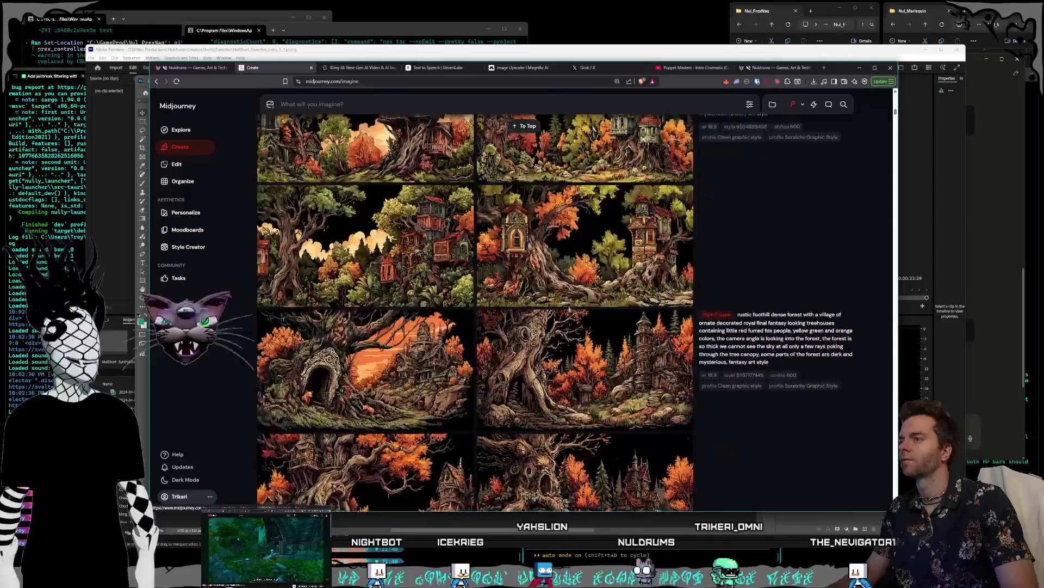
pyautogui.scroll(-15, 569, 307)
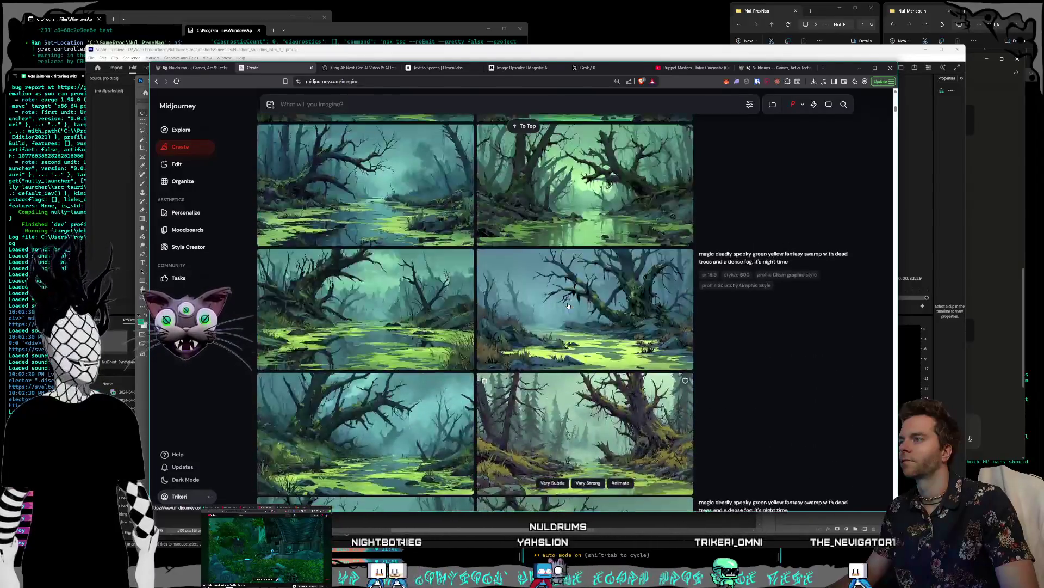
pyautogui.scroll(-8, 568, 303)
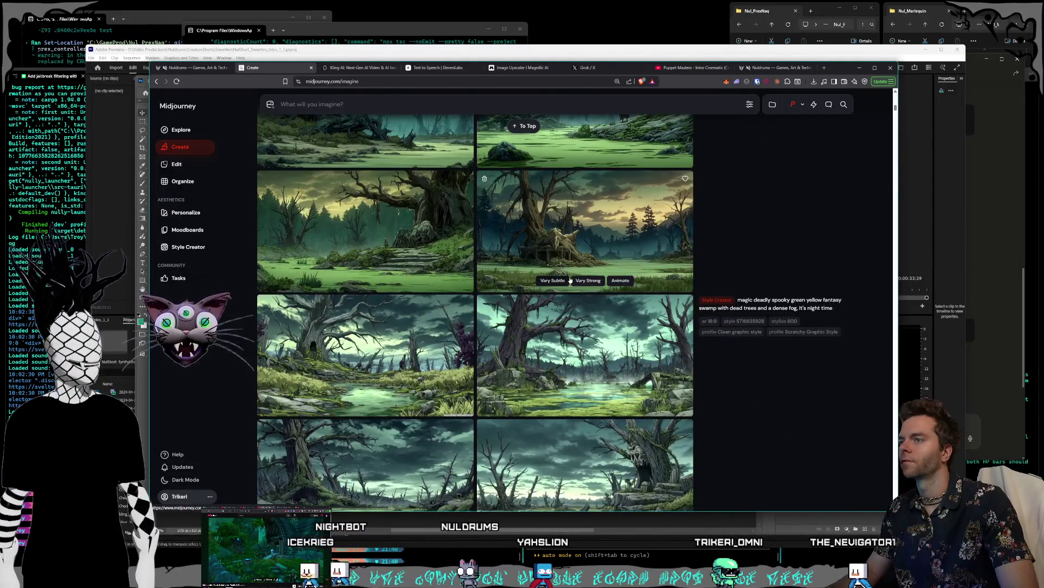
pyautogui.scroll(-3, 570, 281)
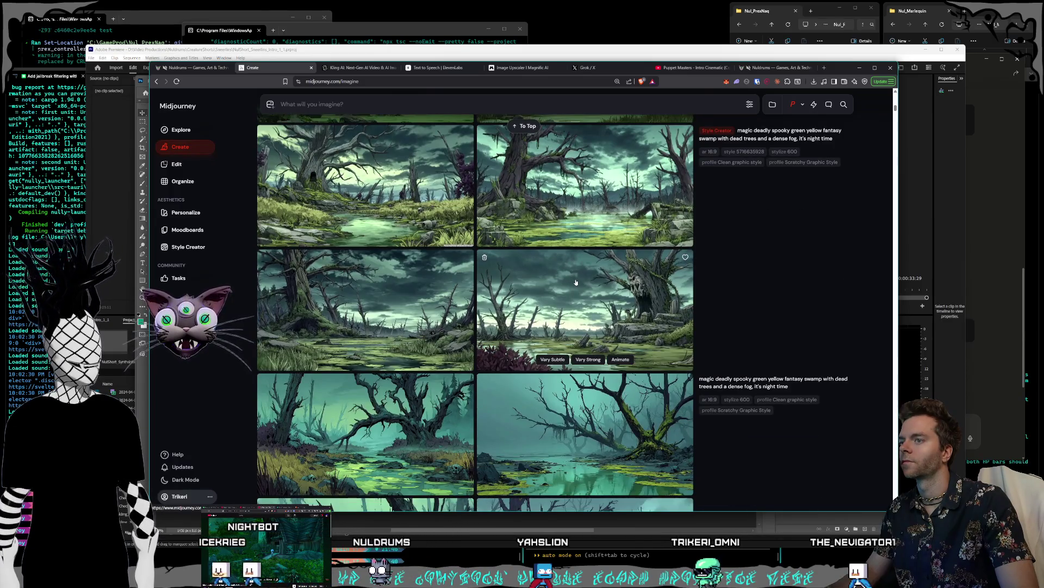
pyautogui.click(576, 283)
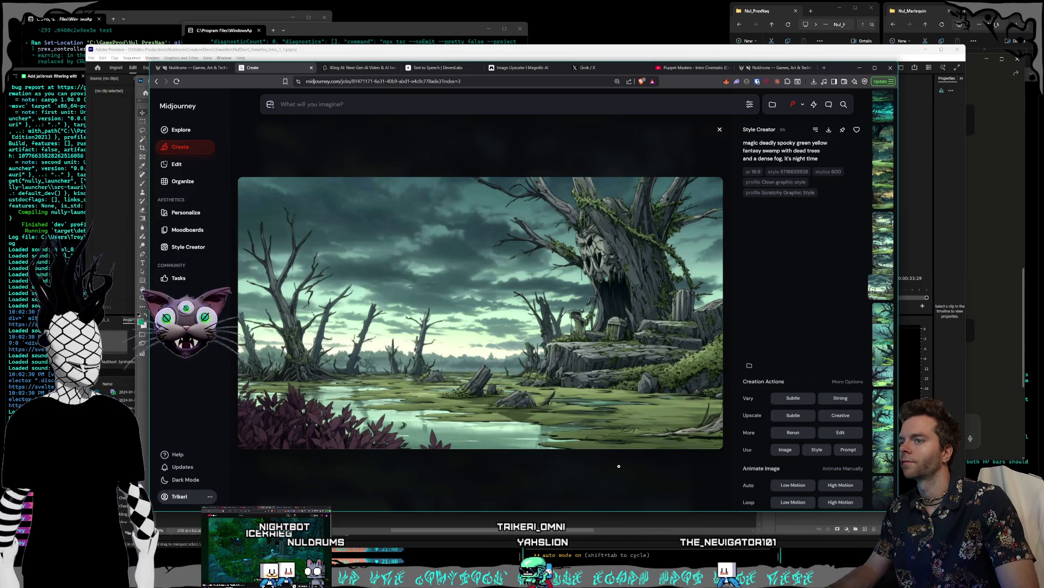
pyautogui.click(618, 466)
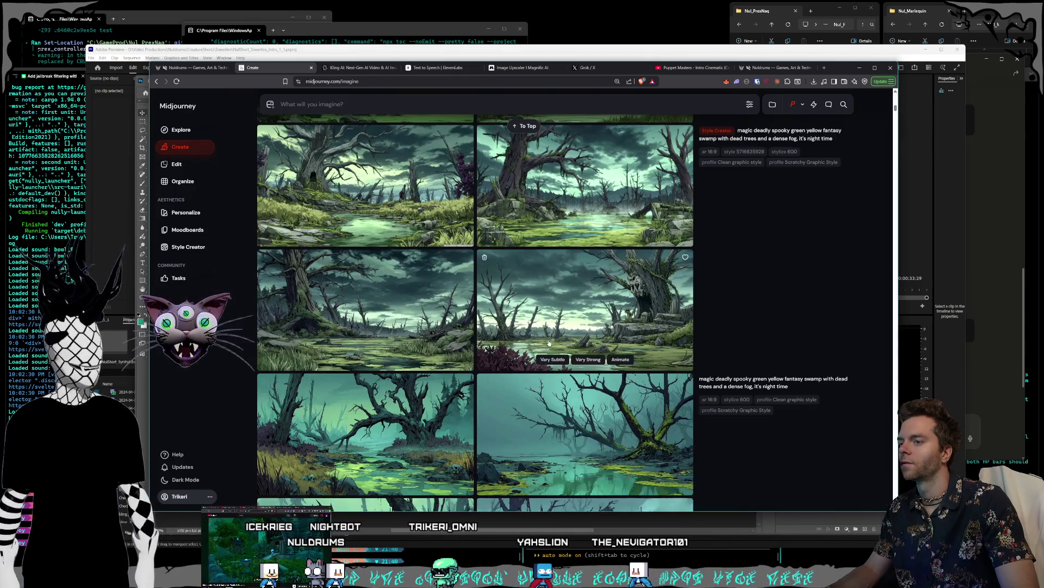
# Scroll back up and open the green swamp image with the distant castle.
pyautogui.scroll(1, 549, 343)
pyautogui.scroll(10, 549, 343)
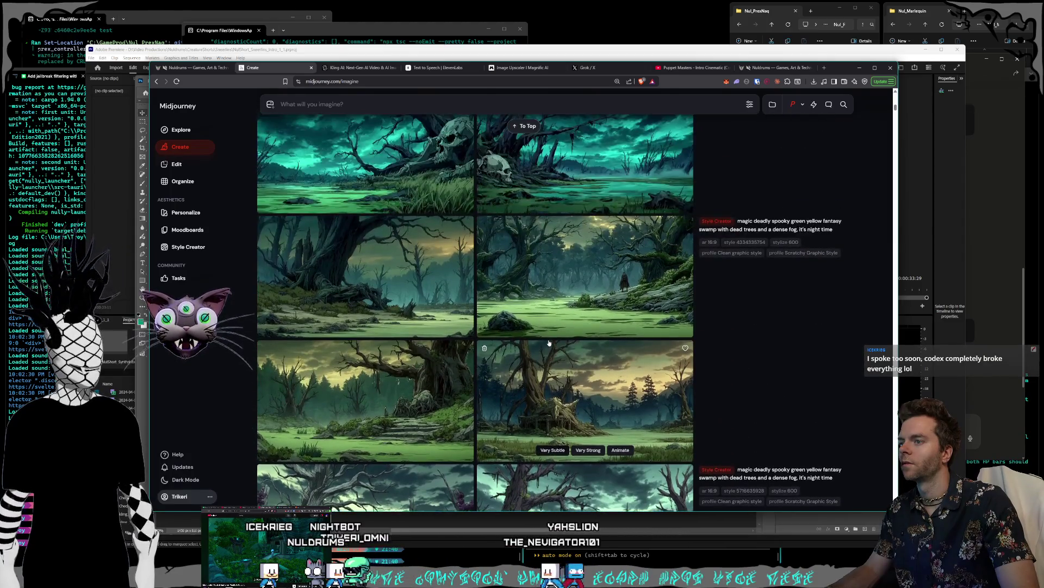
pyautogui.scroll(2, 549, 342)
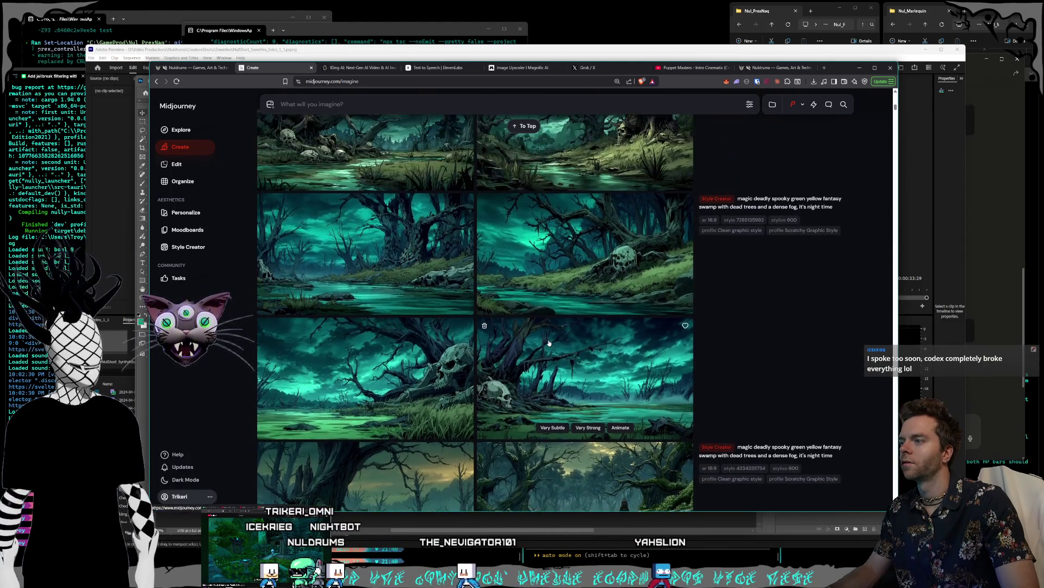
pyautogui.scroll(3, 549, 342)
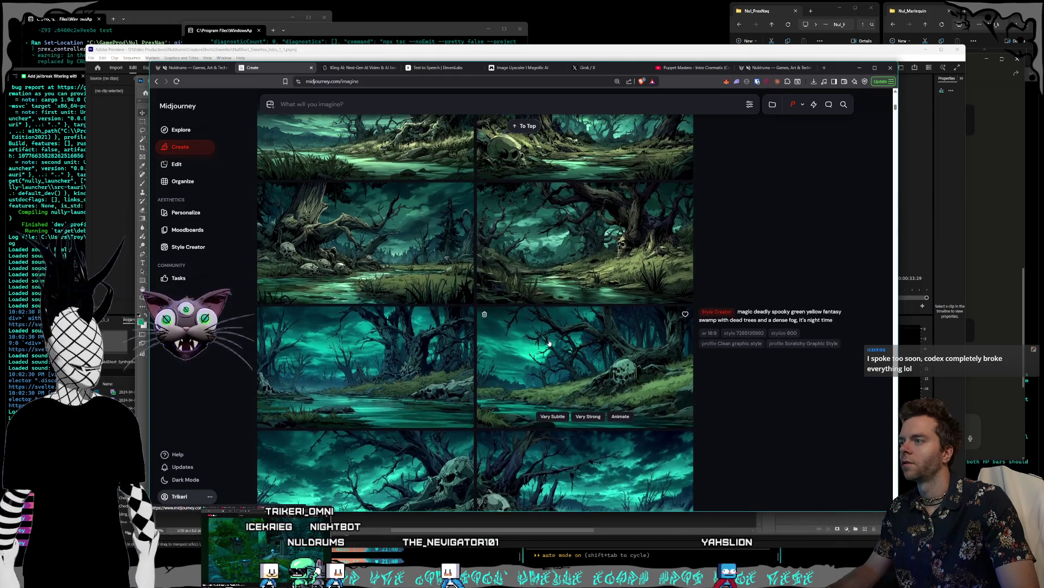
pyautogui.scroll(2, 549, 343)
pyautogui.scroll(6, 549, 343)
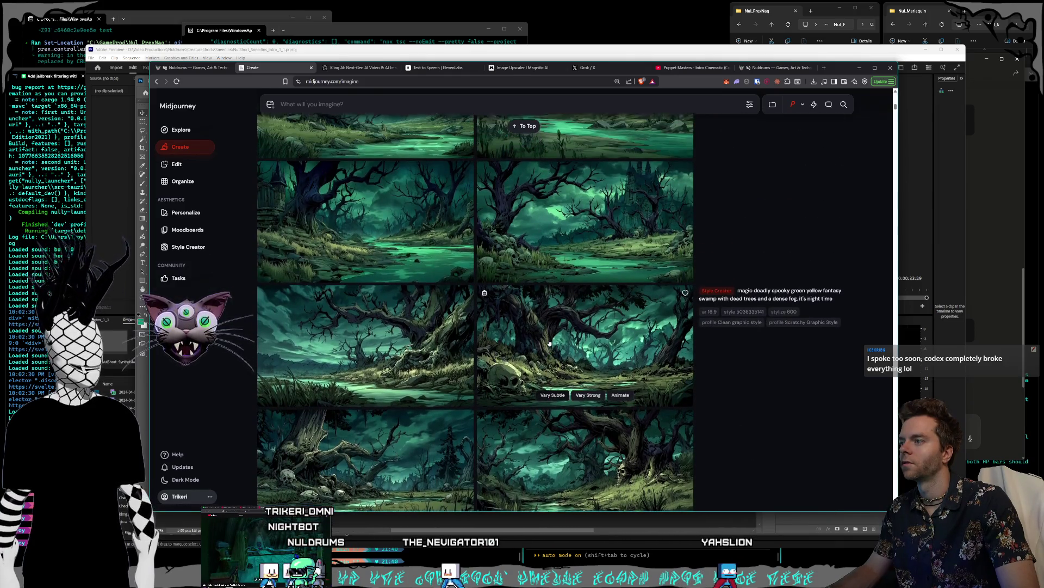
pyautogui.scroll(1, 549, 342)
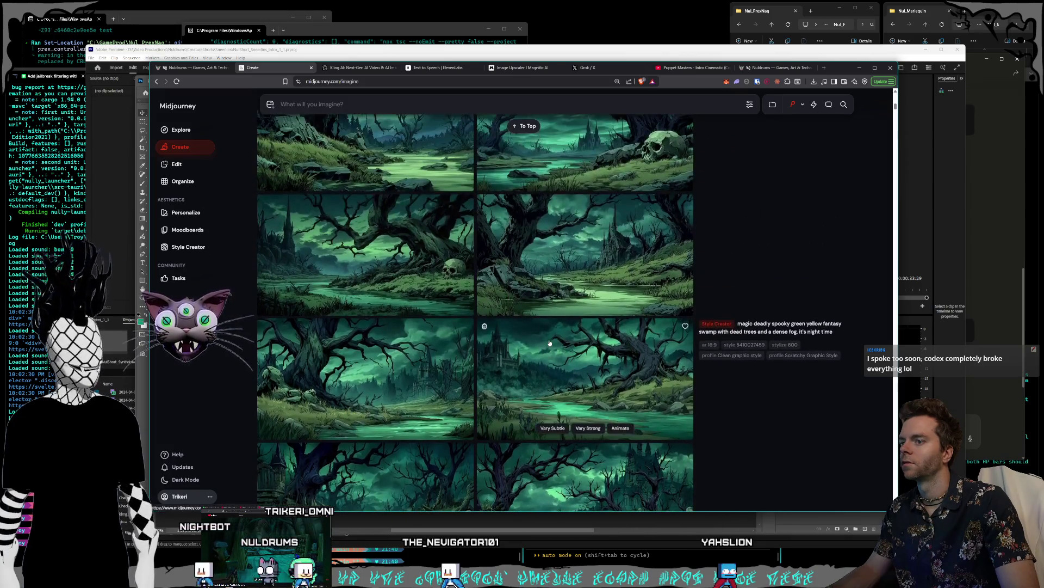
pyautogui.click(547, 338)
# Save the castle swamp image to the computer as a PNG with Save Image.
pyautogui.rightClick(479, 296)
pyautogui.moveTo(482, 373)
pyautogui.click(495, 302)
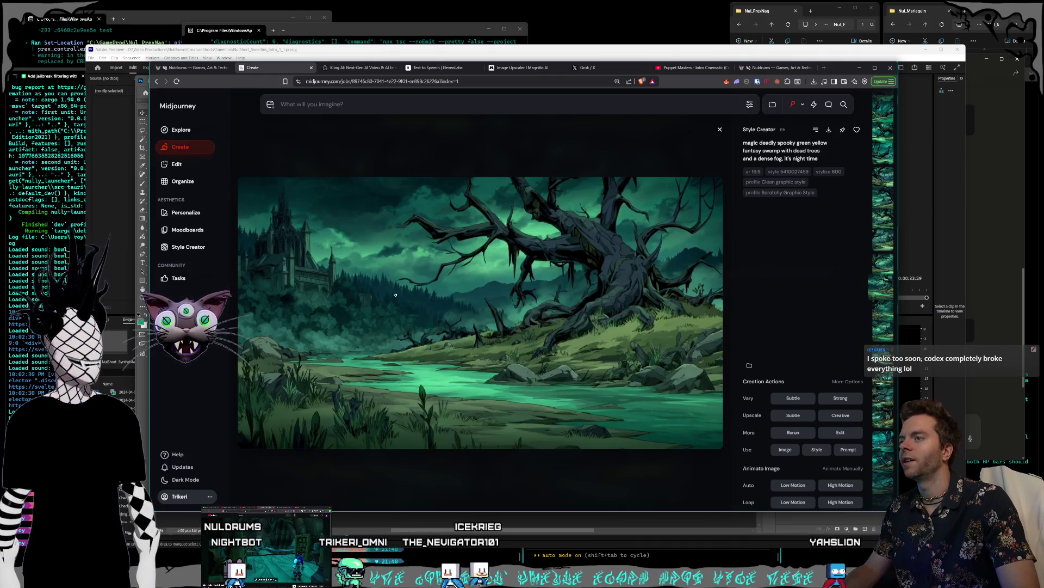
pyautogui.rightClick(493, 303)
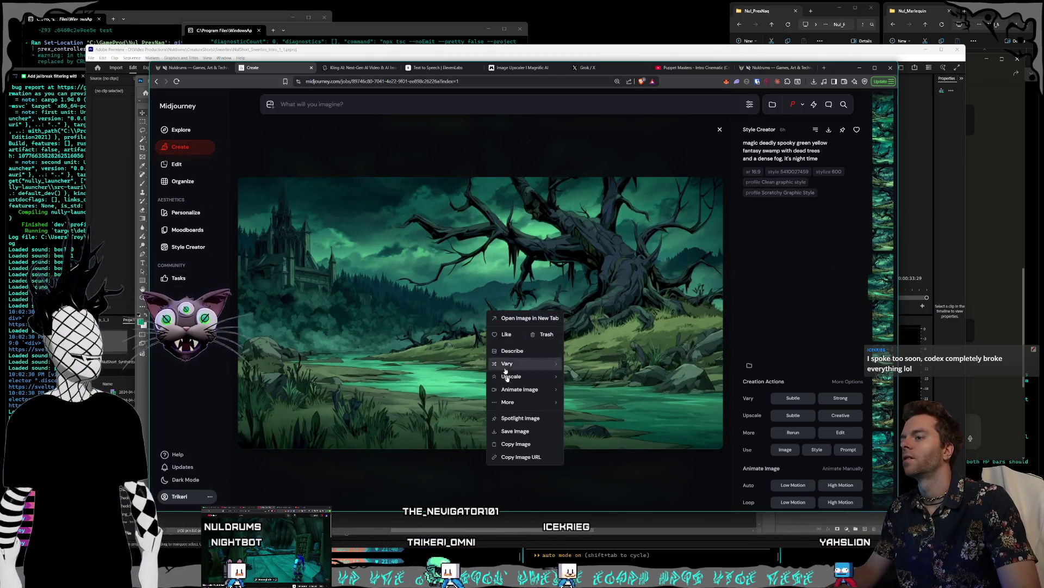
pyautogui.click(522, 433)
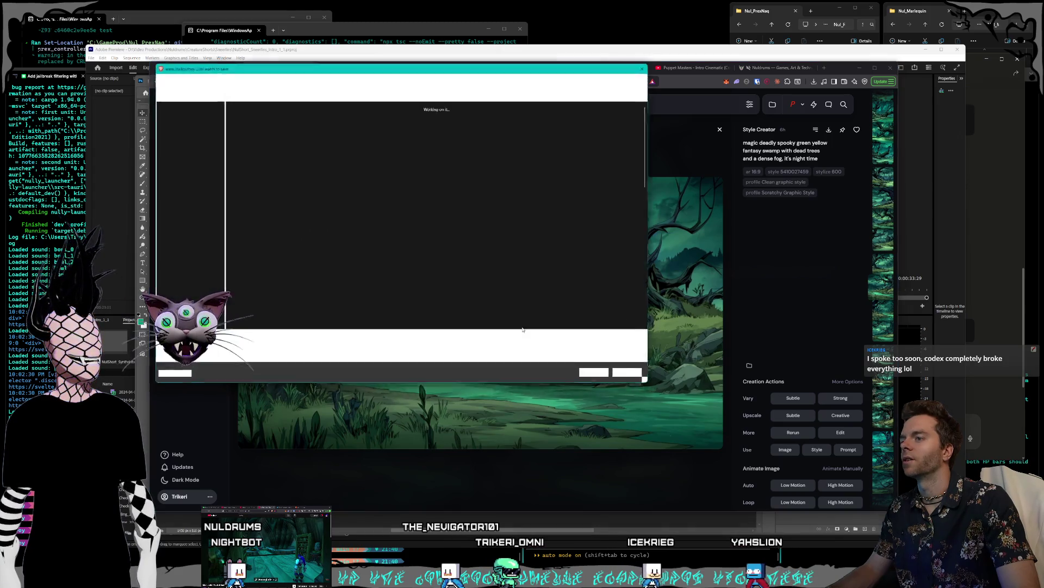
pyautogui.click(598, 376)
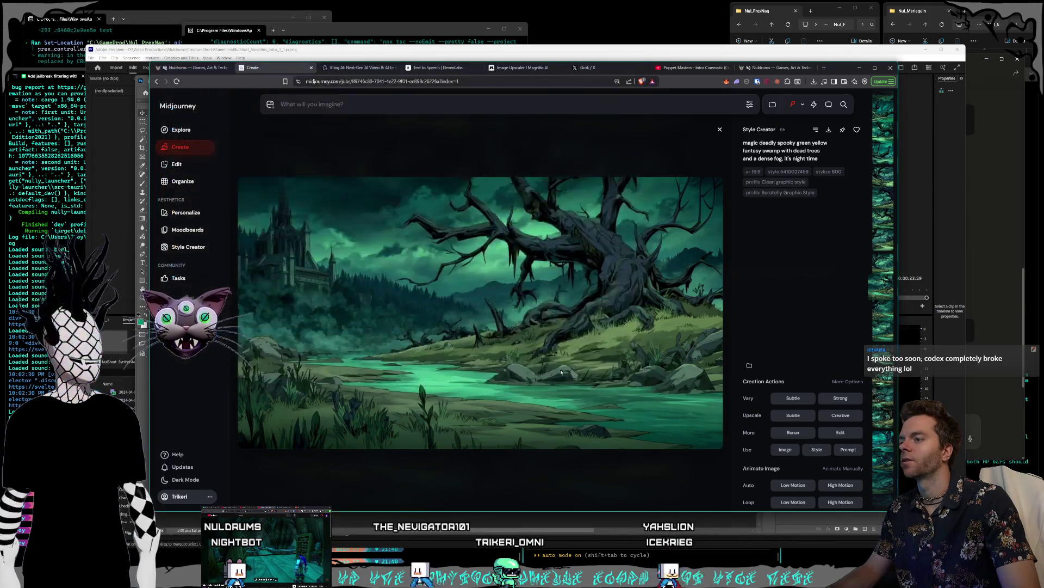
pyautogui.click(524, 141)
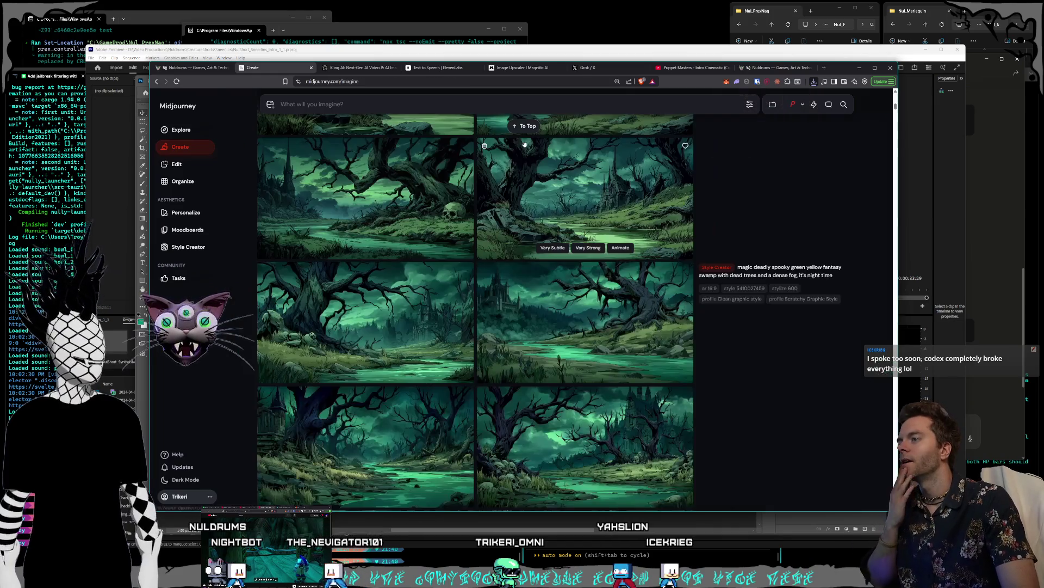
# Preview another swamp image at full size, then return to the grid.
pyautogui.click(537, 246)
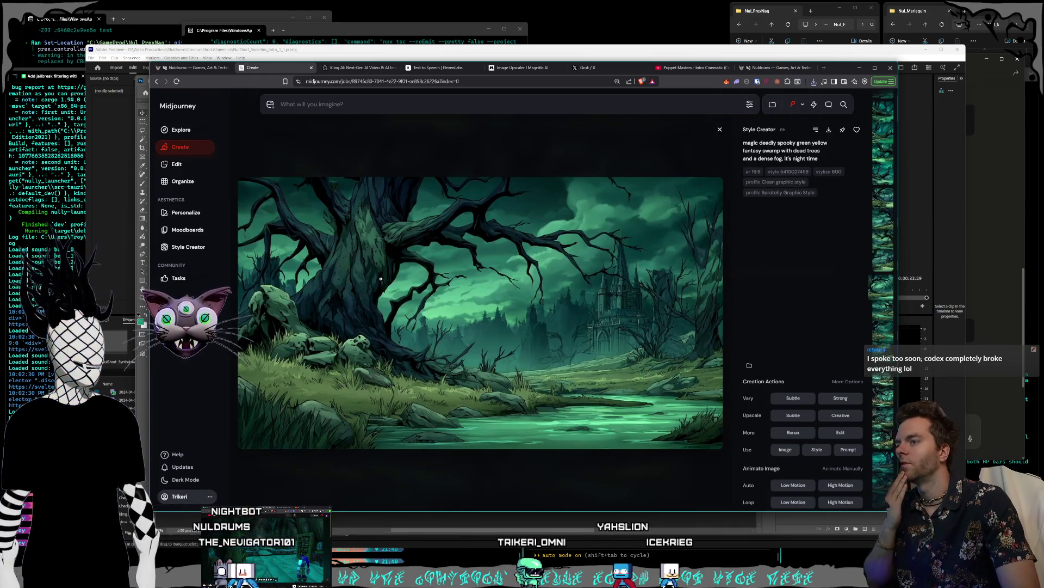
pyautogui.click(606, 471)
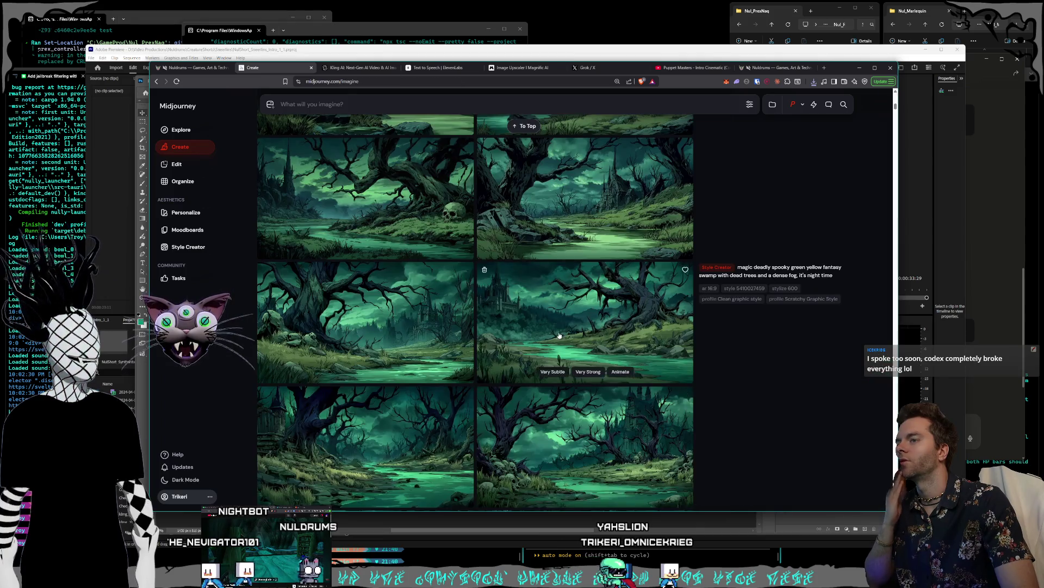
pyautogui.scroll(-2, 567, 327)
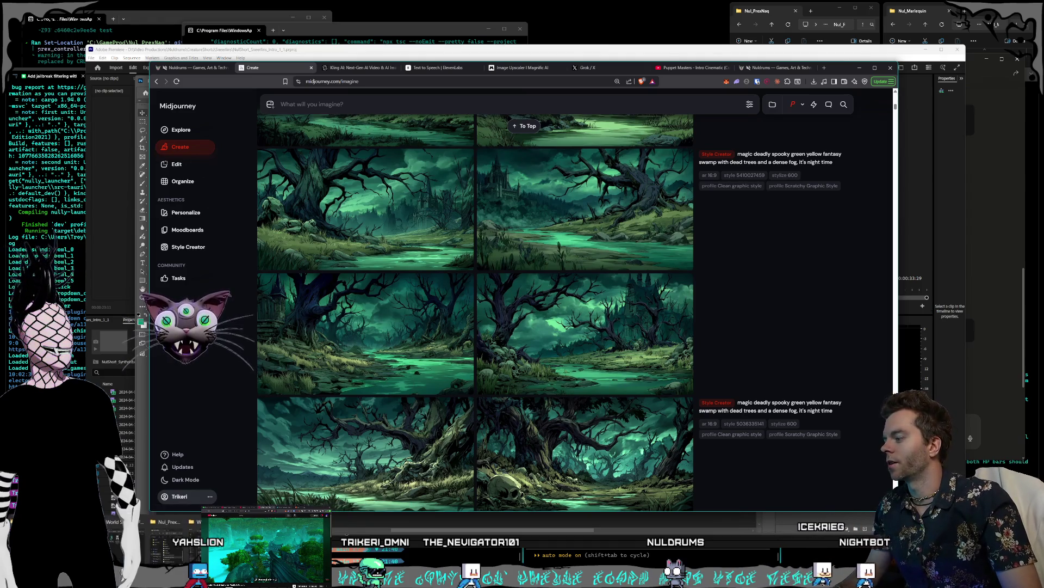
pyautogui.hotkey('alt', 'Tab')
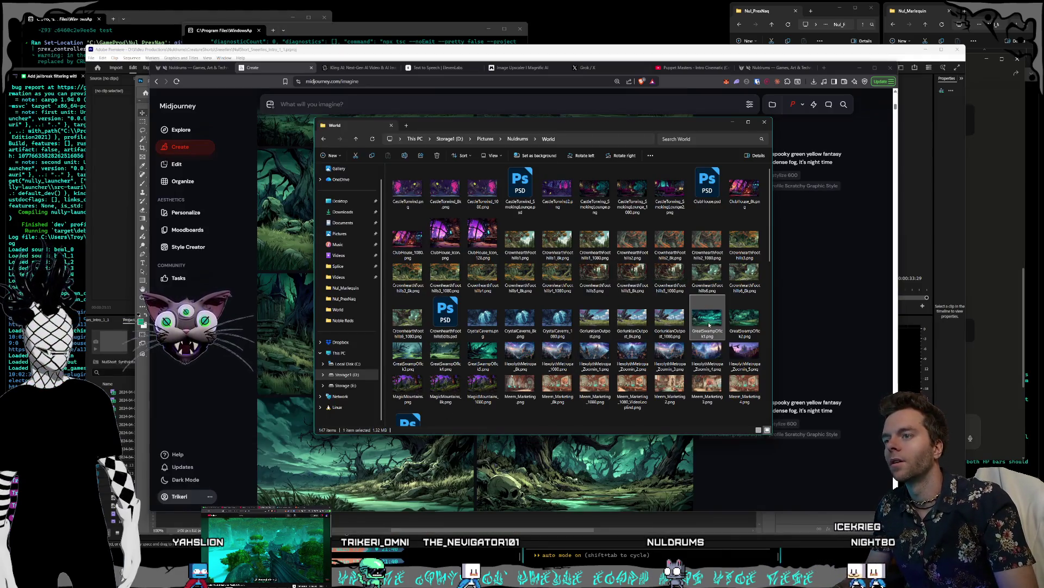
# View the first Great Swamp picture, step back and forth through the swamp pictures, then close Photos.
pyautogui.doubleClick(709, 321)
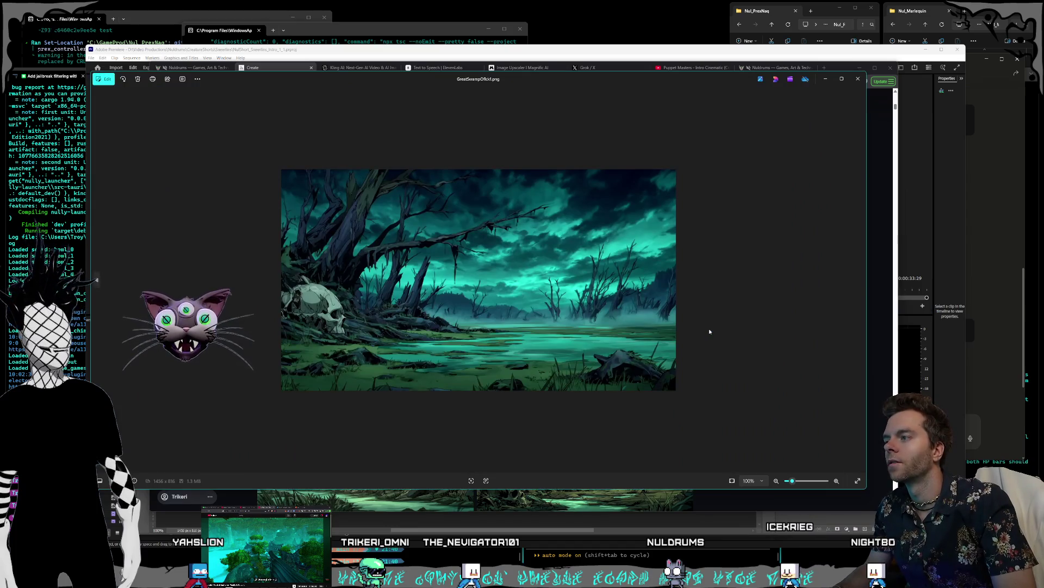
pyautogui.press('Right')
pyautogui.press('Right')
pyautogui.press('Right')
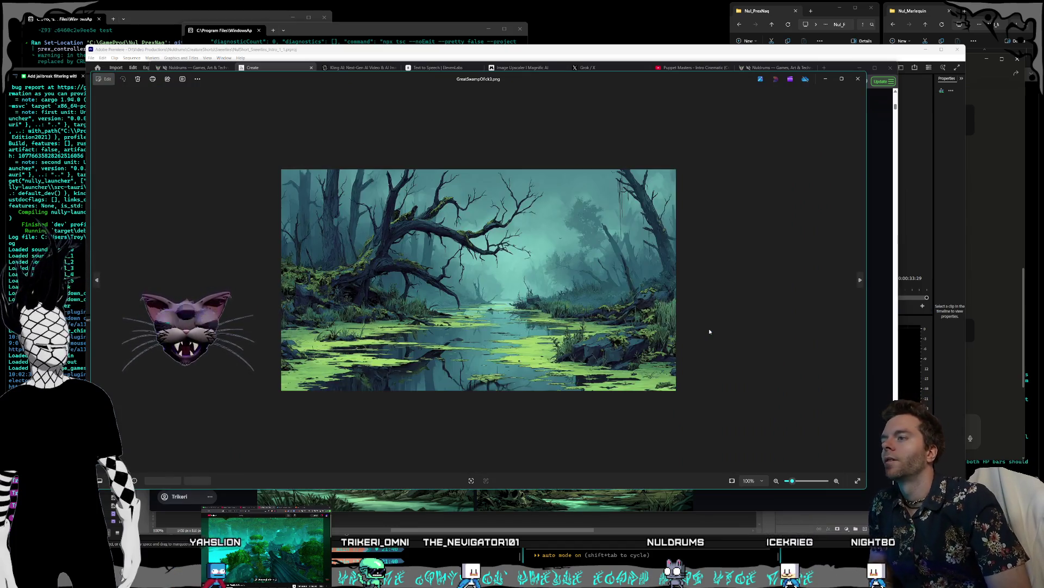
pyautogui.press('Right')
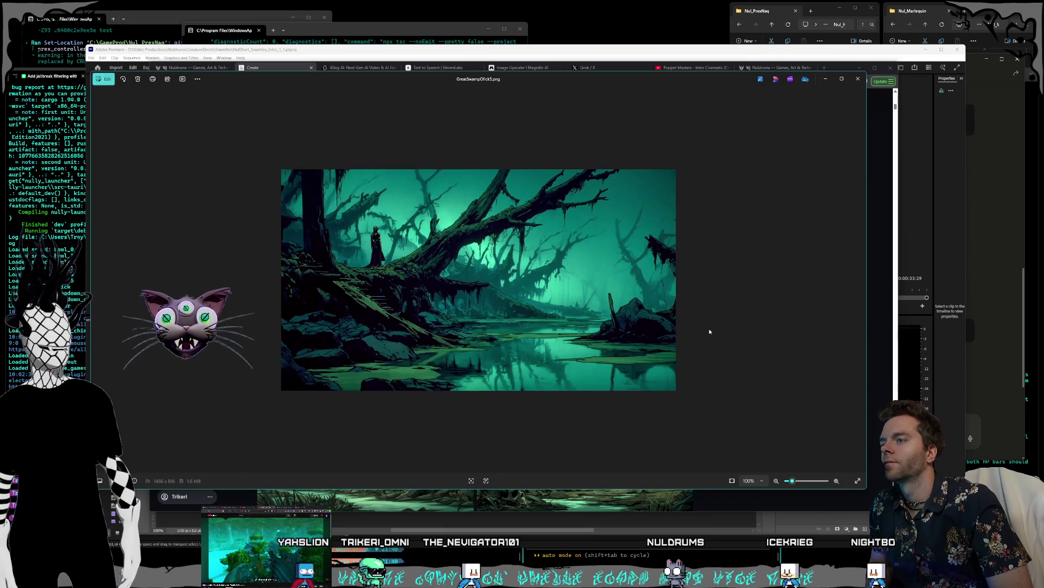
pyautogui.press('Left')
pyautogui.press('Left')
pyautogui.press('Left')
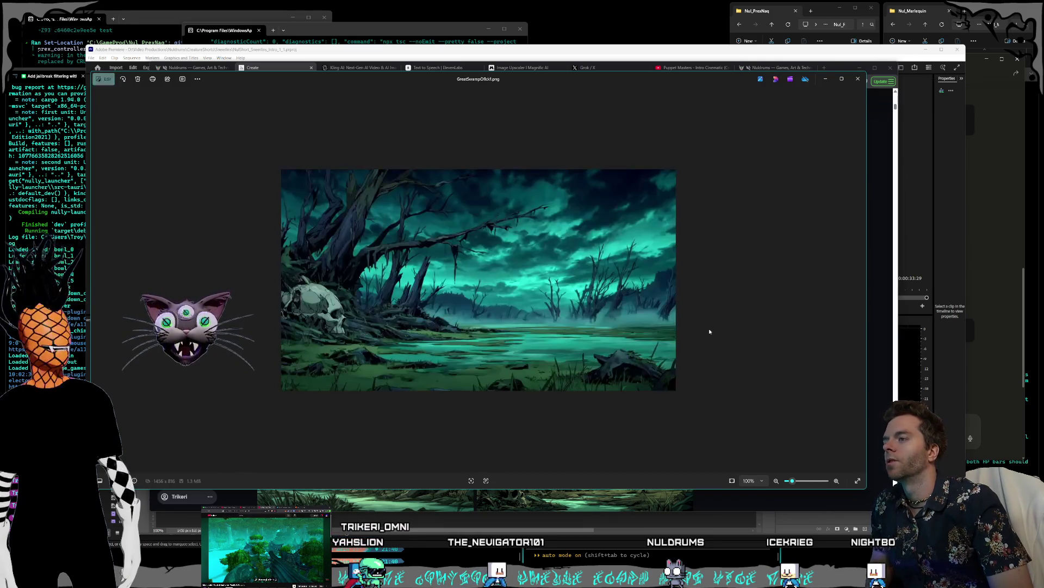
pyautogui.press('Left')
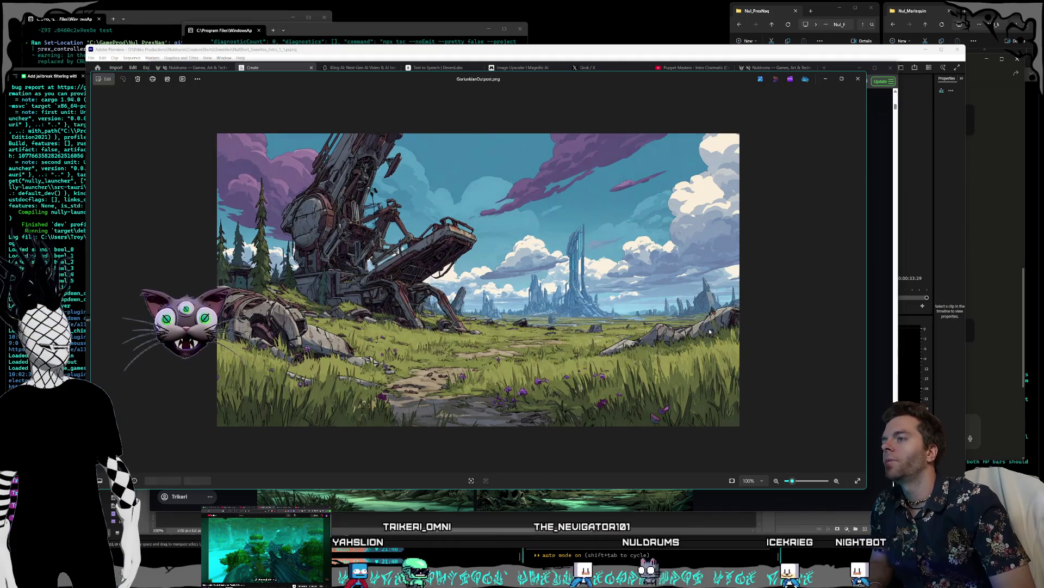
pyautogui.press('Right')
pyautogui.press('Right')
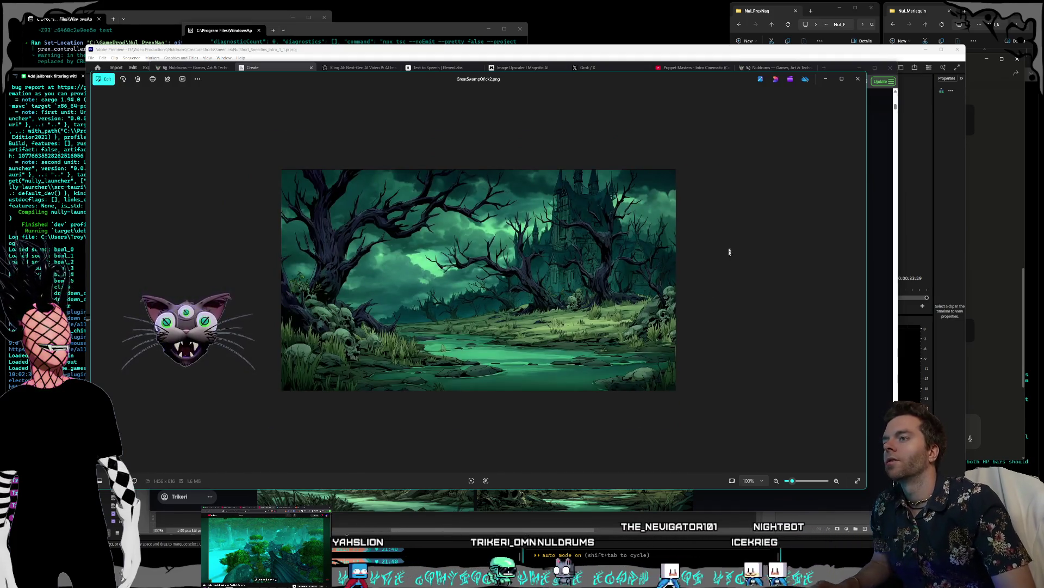
pyautogui.press('Right')
pyautogui.press('Right')
pyautogui.press('Right')
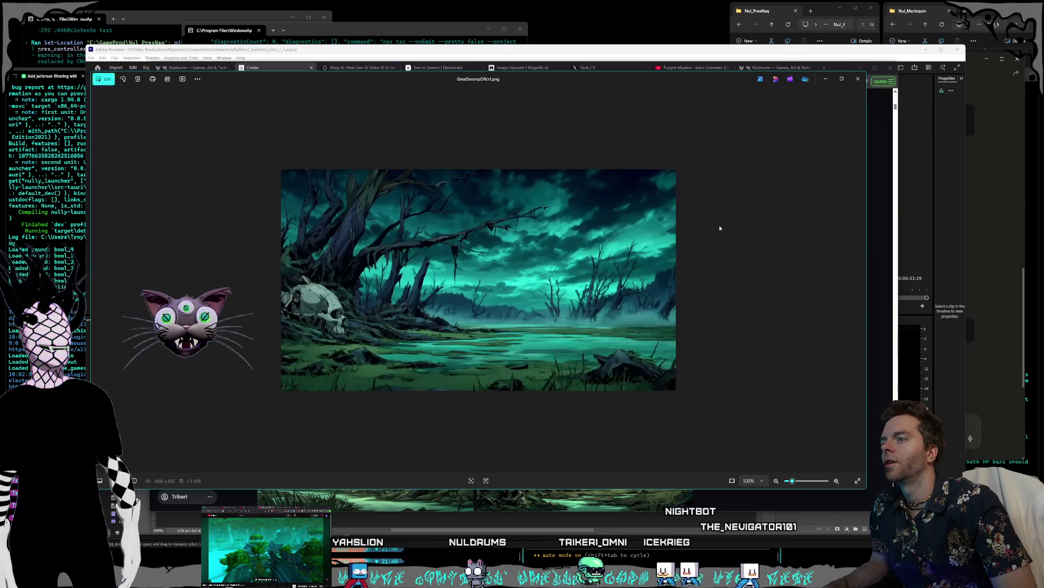
pyautogui.press('Escape')
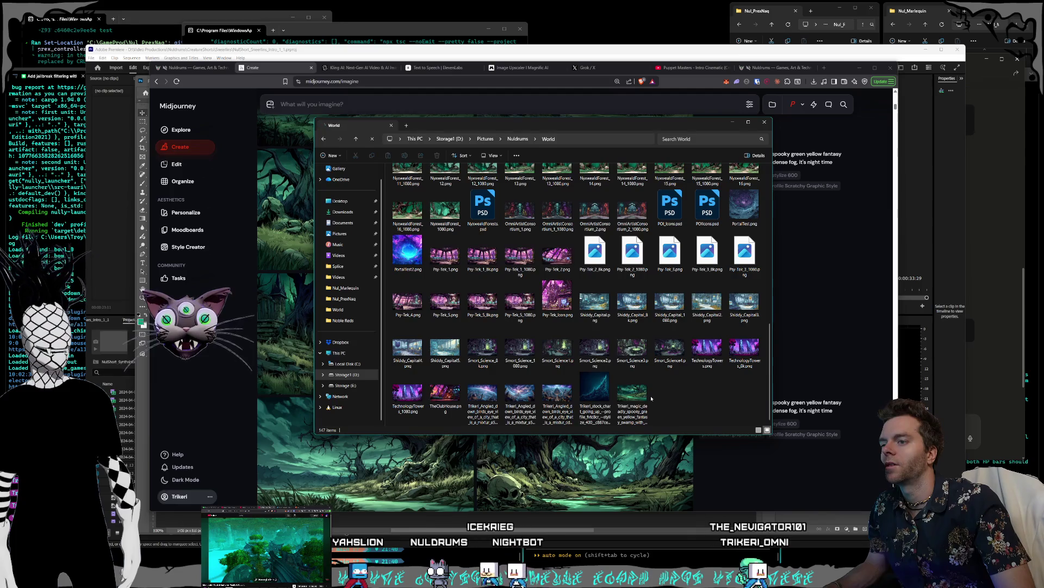
# Rename the downloaded spooky swamp PNG to 'GreatSwampOffice1'.
pyautogui.click(624, 415)
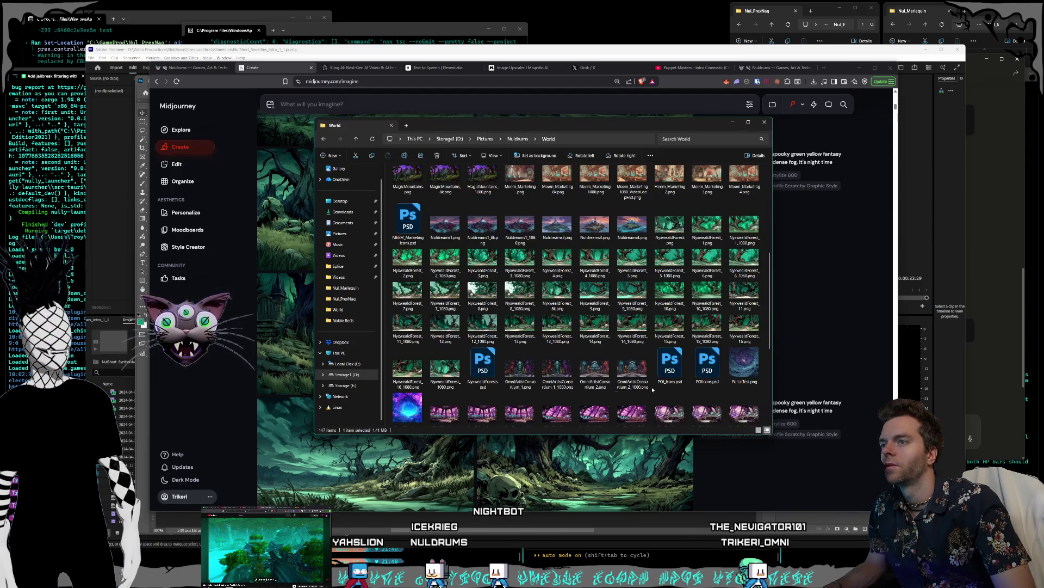
pyautogui.scroll(1, 680, 419)
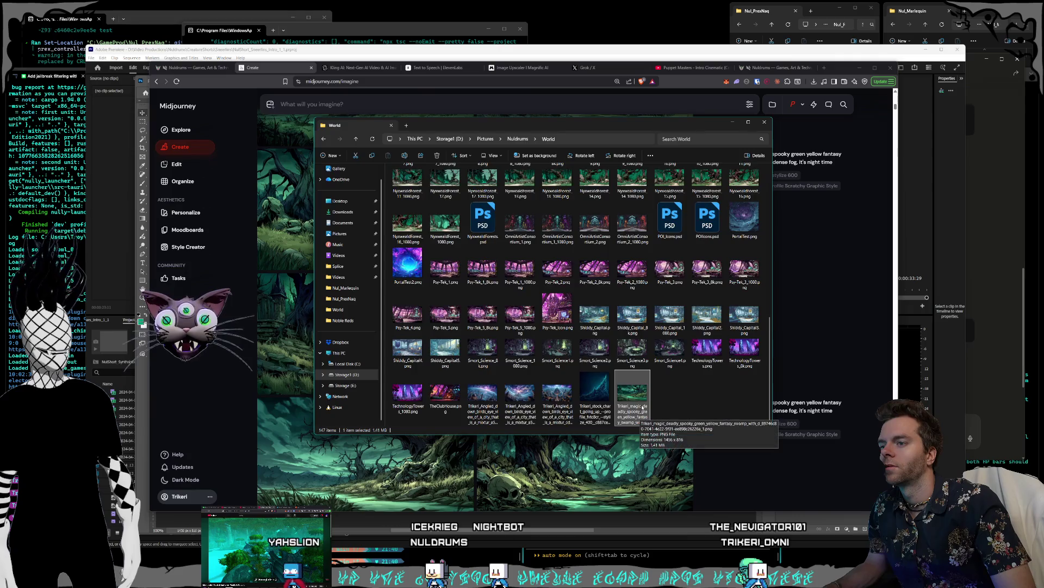
pyautogui.scroll(3, 642, 419)
pyautogui.scroll(3, 673, 364)
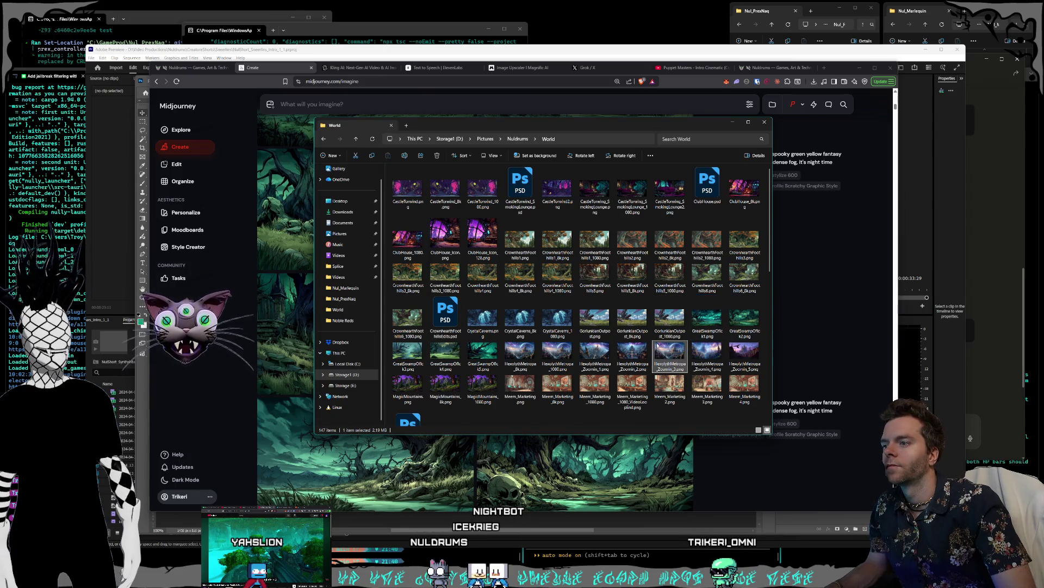
pyautogui.scroll(-10, 680, 353)
pyautogui.click(629, 415)
pyautogui.press('F2')
pyautogui.write('GreatSwampOffice1')
pyautogui.press('Return')
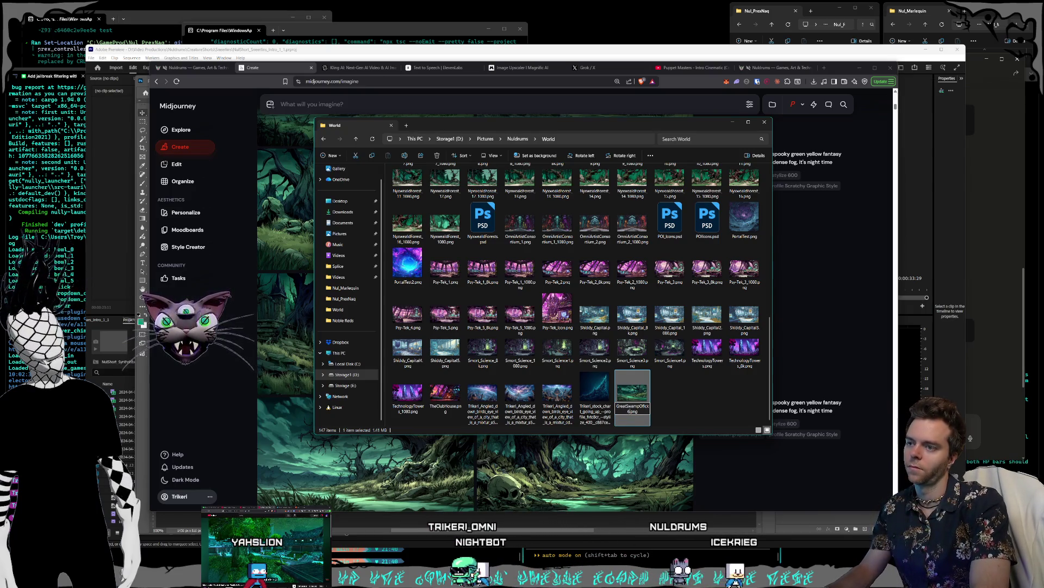
pyautogui.click(688, 393)
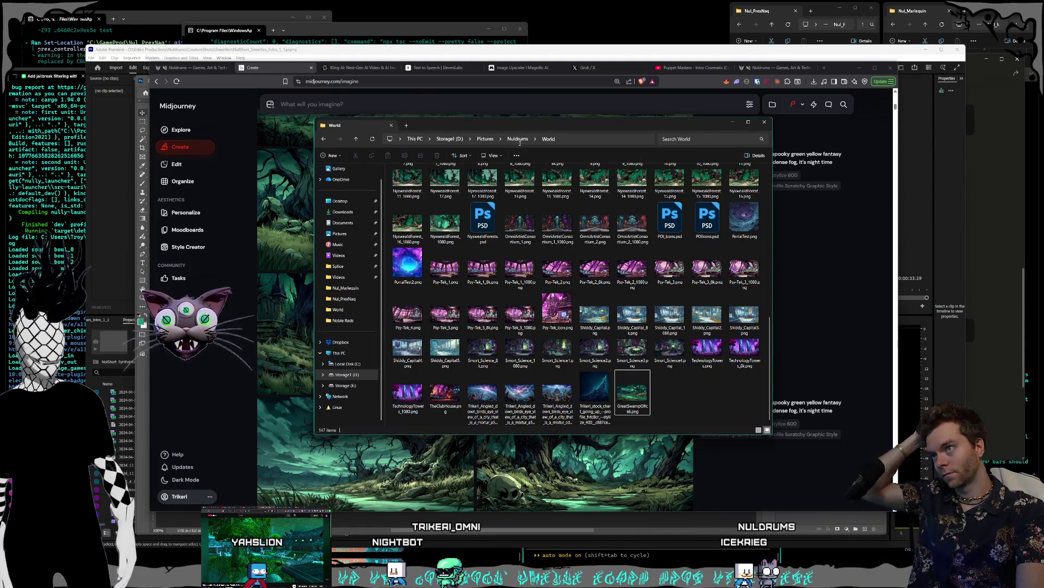
# Go up to Nuldrums, reopen the World folder and select a GreatSwamp image.
pyautogui.hotkey('alt', 'Up')
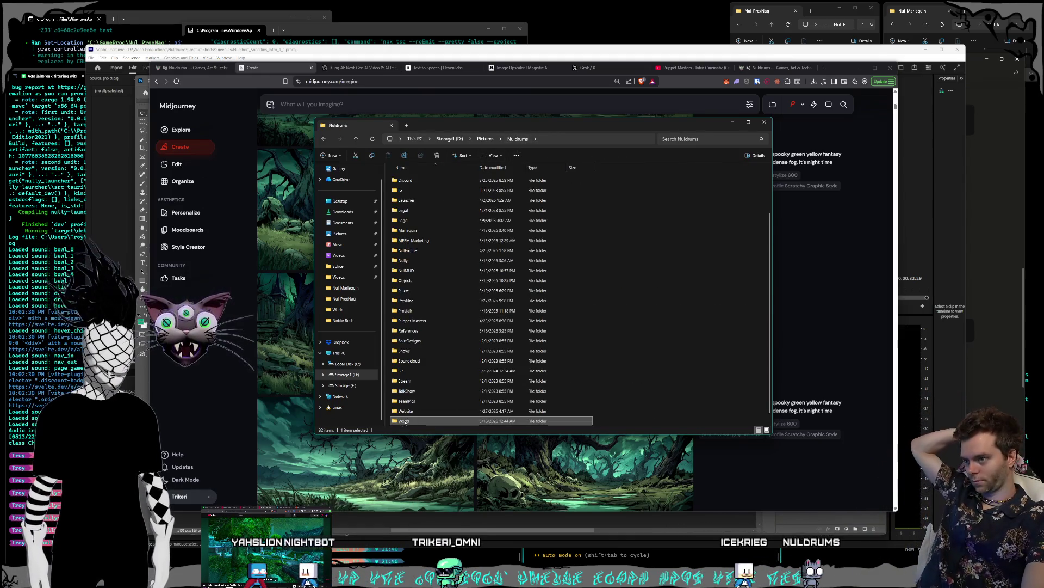
pyautogui.press('Return')
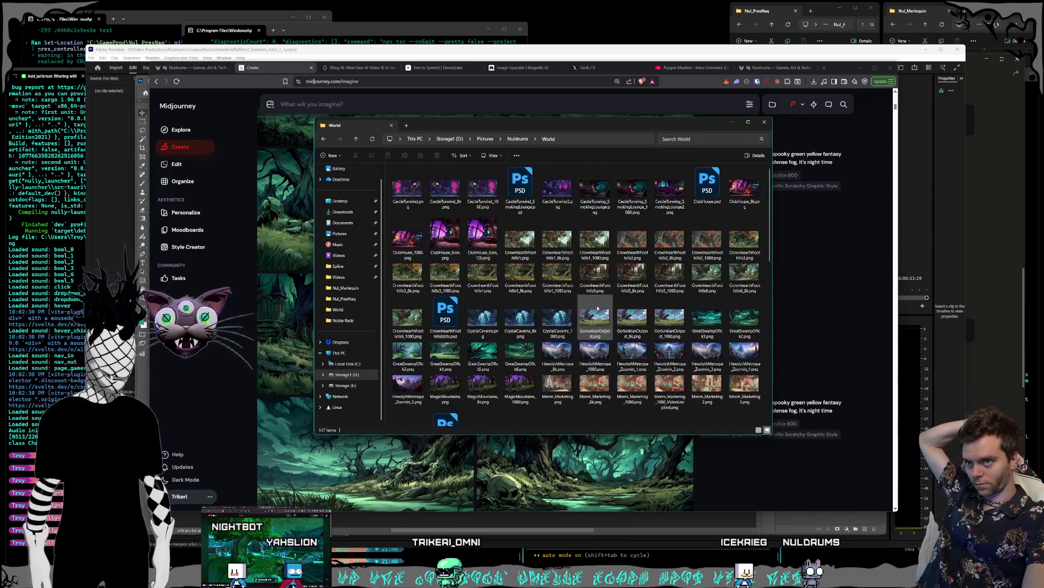
pyautogui.click(522, 370)
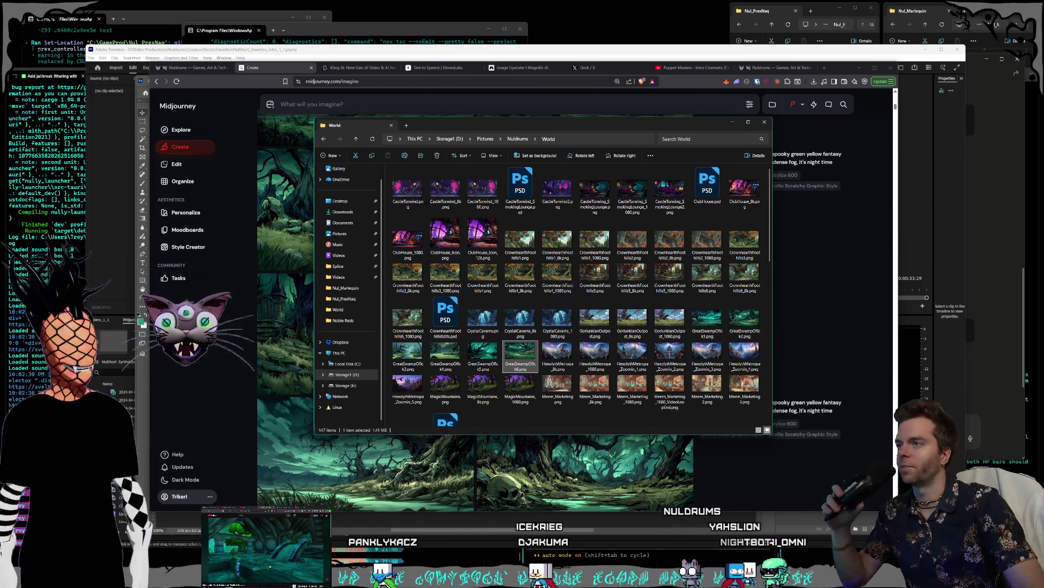
# Bring the Premiere Pro edit of the Sneerlins intro short to the front.
pyautogui.moveTo(500, 123)
pyautogui.mouseDown()
pyautogui.moveTo(489, 113)
pyautogui.moveTo(497, 111)
pyautogui.mouseUp()
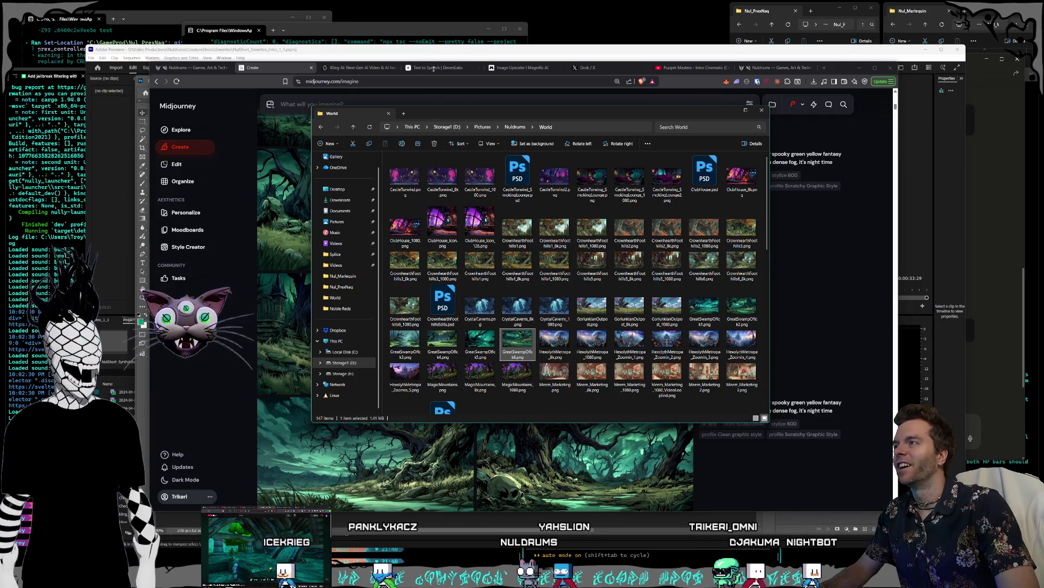
pyautogui.click(434, 52)
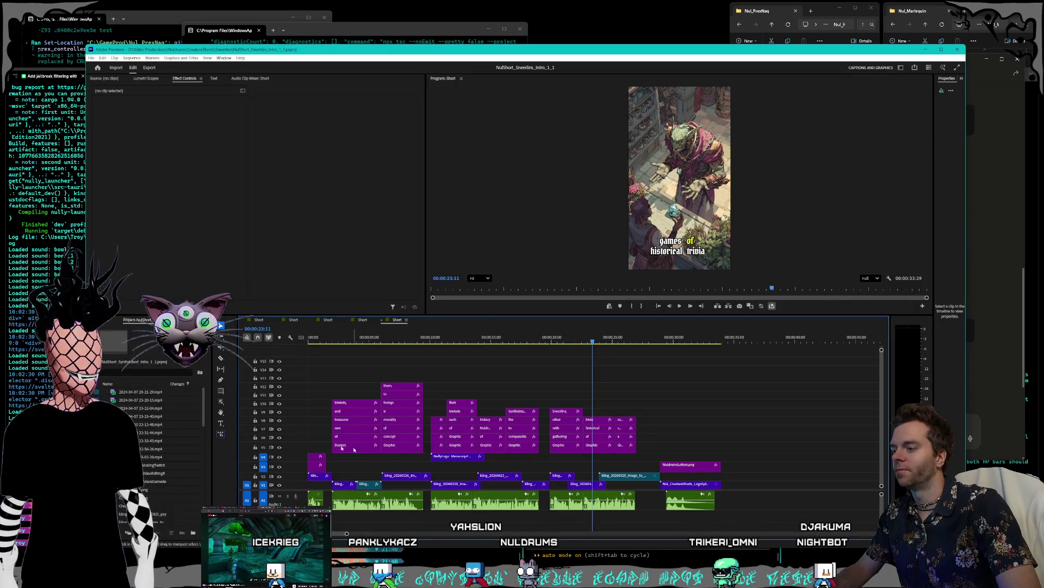
# Play the short from about 15 seconds, stop it, then switch back to Photoshop.
pyautogui.moveTo(591, 336); pyautogui.dragTo(399, 337)
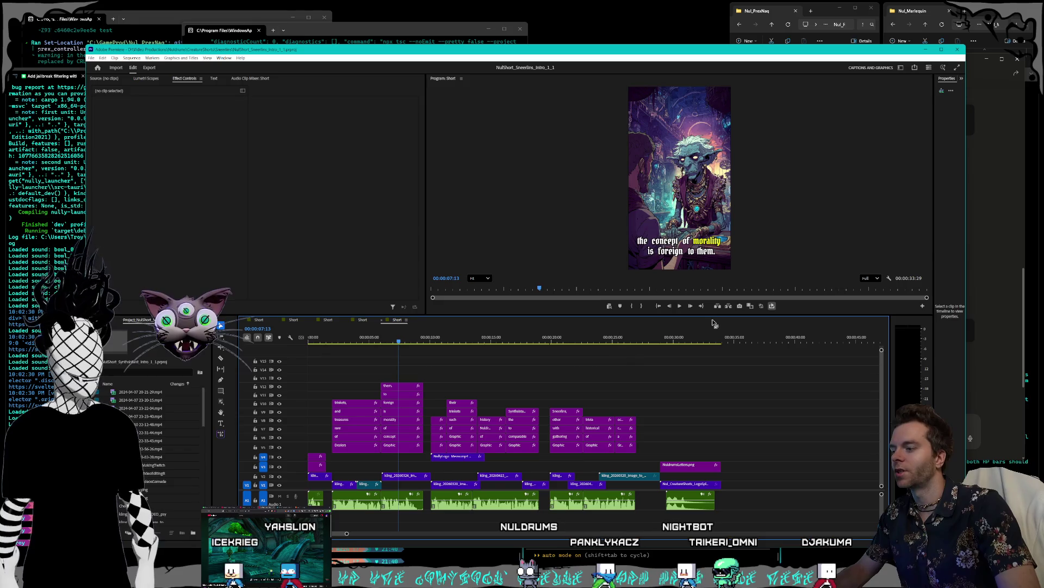
pyautogui.click(680, 306)
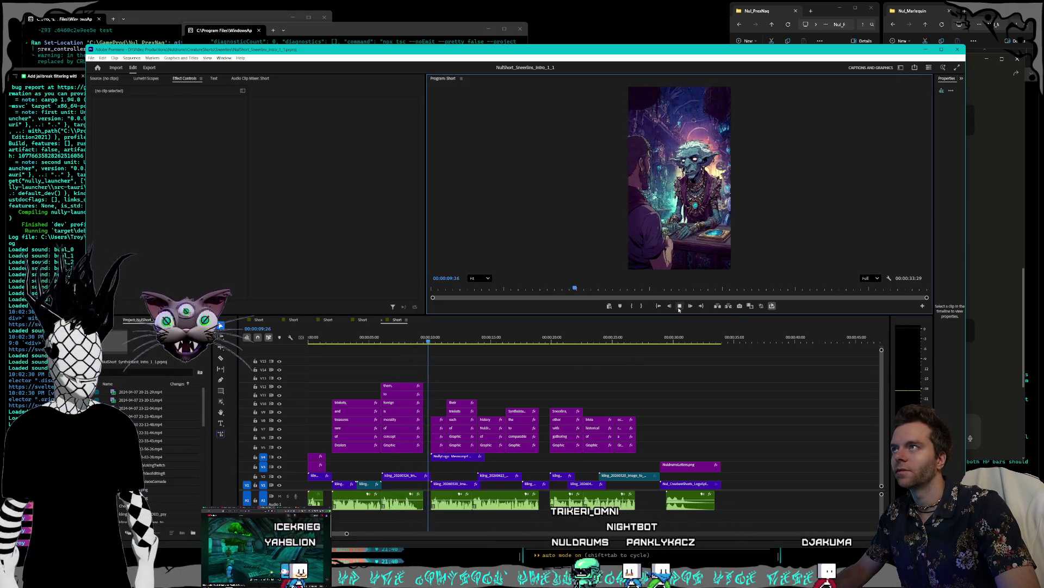
pyautogui.press('space')
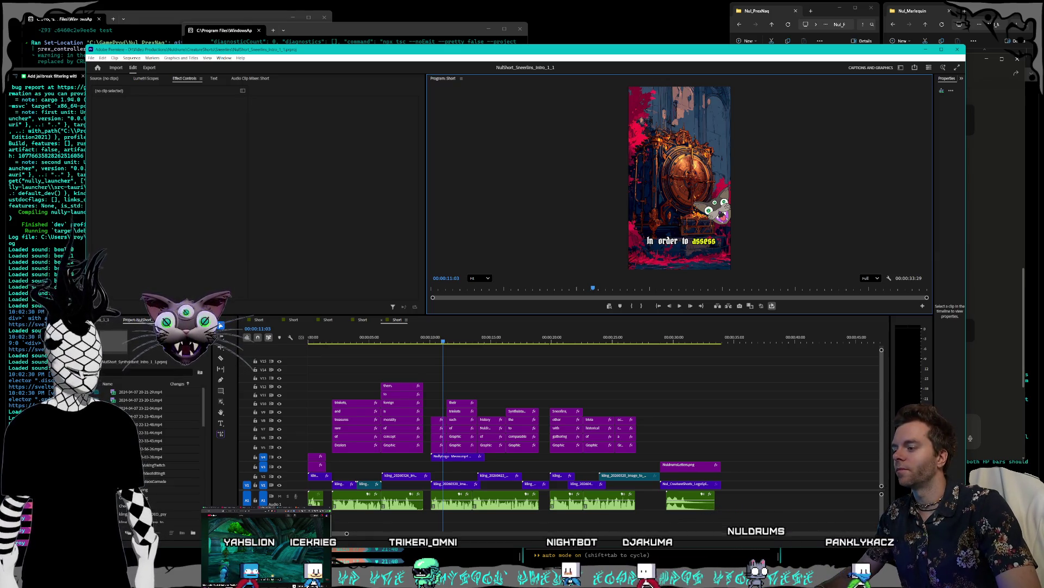
pyautogui.hotkey('alt', 'Tab')
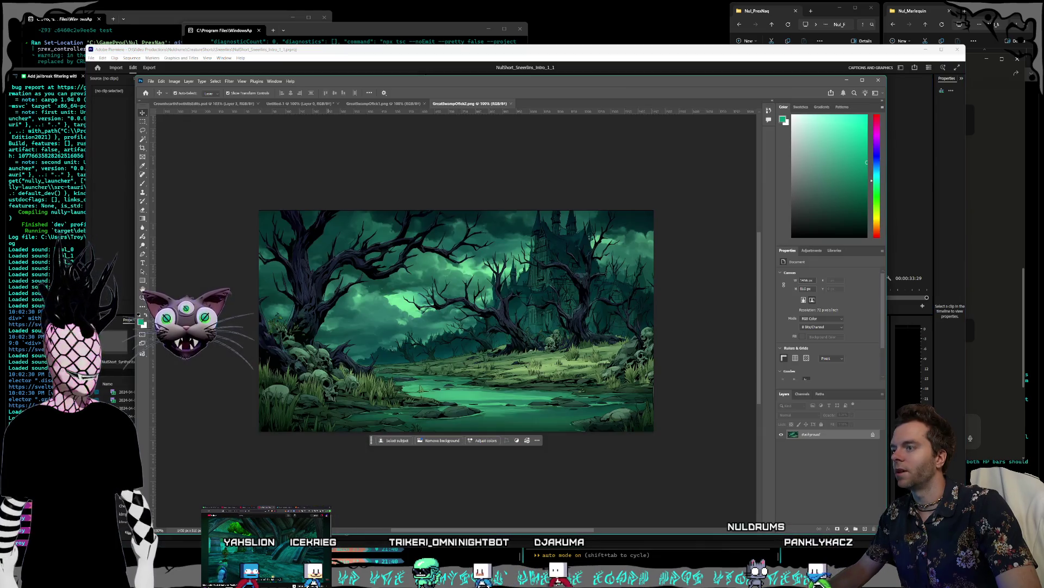
# Try converting the locked Background into a normal layer, then cancel the New Layer dialog.
pyautogui.scroll(3, 643, 378)
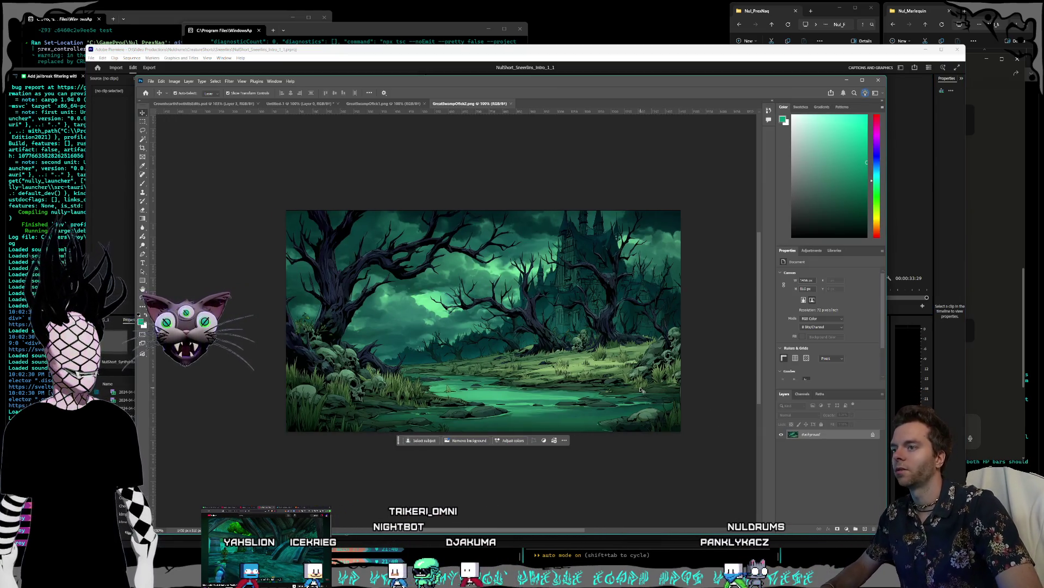
pyautogui.moveTo(571, 526); pyautogui.dragTo(562, 529)
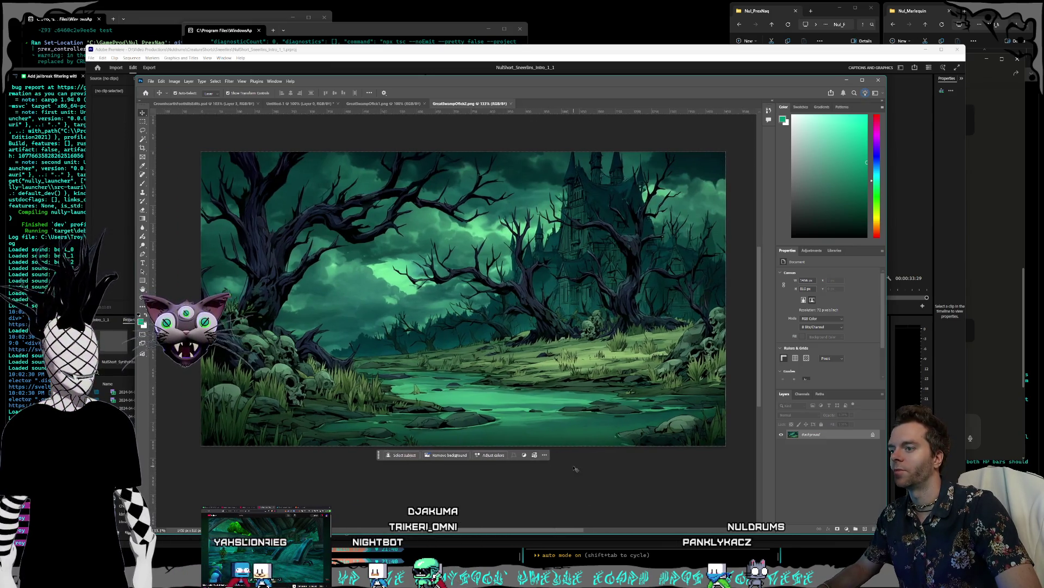
pyautogui.doubleClick(829, 435)
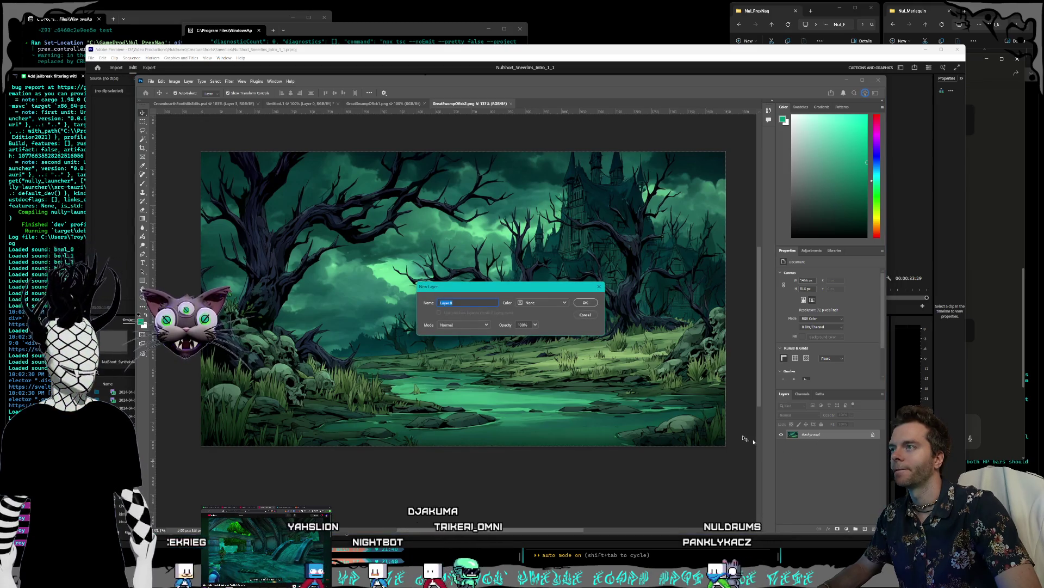
pyautogui.press('Escape')
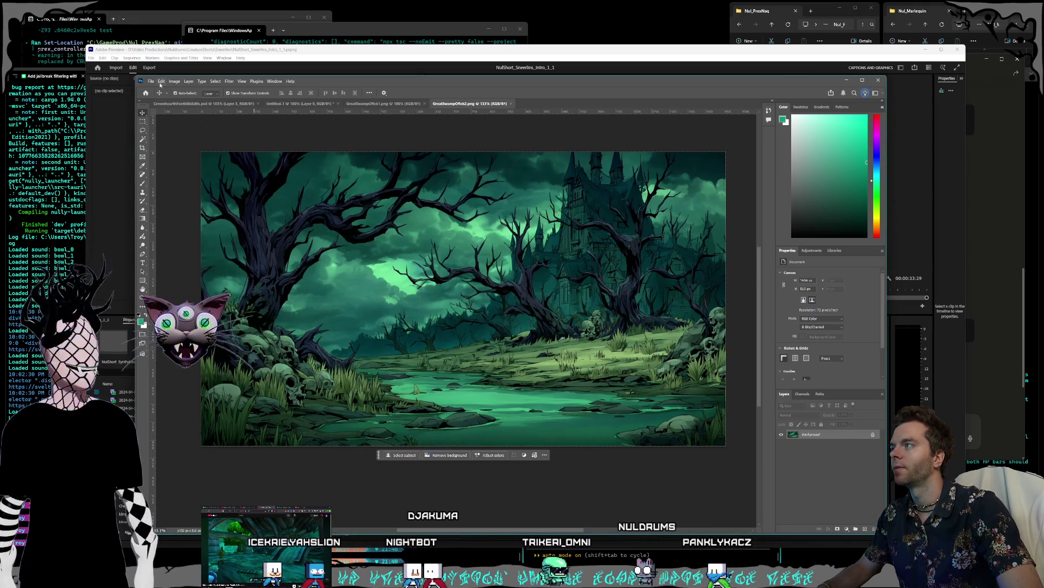
# Bring up the Open window on the World folder and move it over the canvas.
pyautogui.click(151, 81)
pyautogui.click(158, 96)
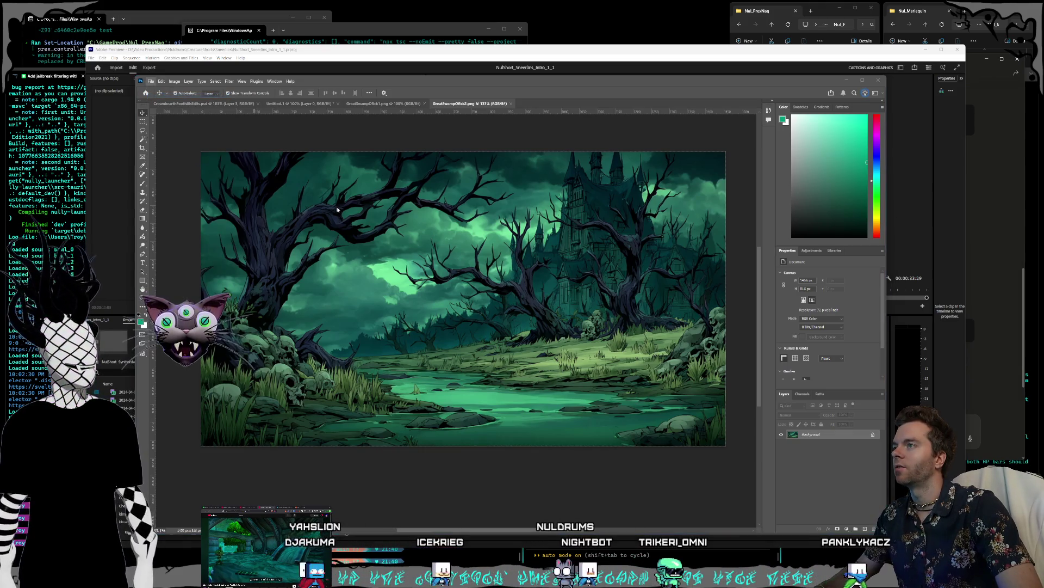
pyautogui.moveTo(254, 84)
pyautogui.mouseDown()
pyautogui.moveTo(332, 101)
pyautogui.moveTo(341, 137)
pyautogui.mouseUp()
# Open GreatSwampOfick2 from the World folder as a new document.
pyautogui.scroll(-5, 478, 259)
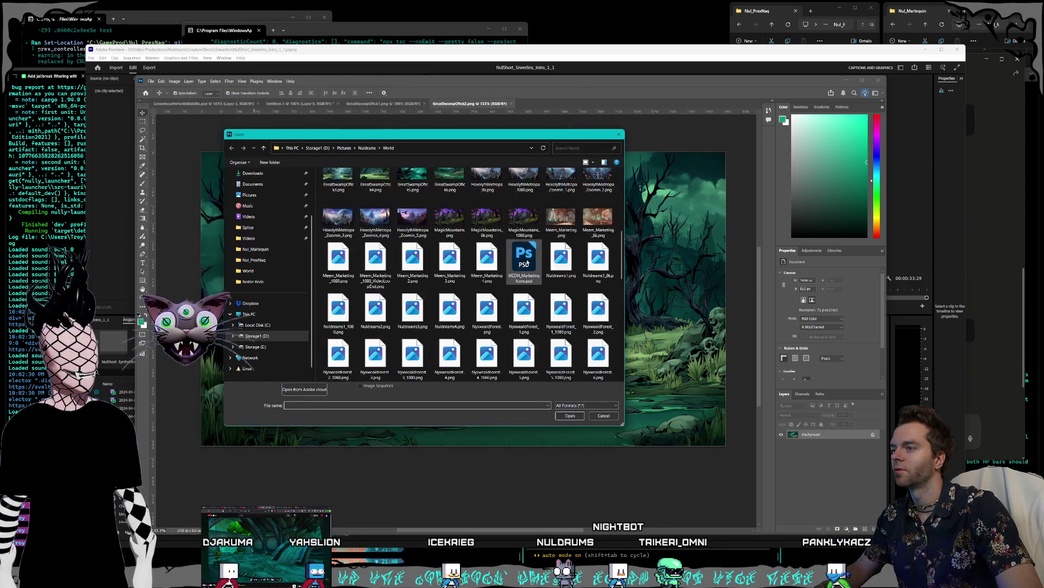
pyautogui.scroll(4, 582, 296)
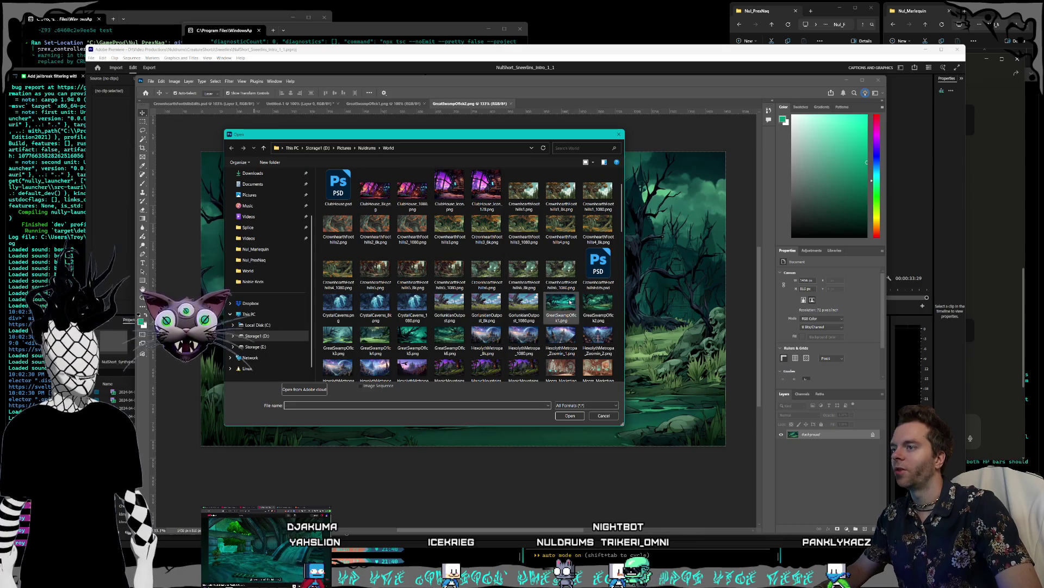
pyautogui.moveTo(482, 135)
pyautogui.mouseDown()
pyautogui.moveTo(259, 261)
pyautogui.moveTo(354, 207)
pyautogui.mouseUp()
pyautogui.click(433, 388)
pyautogui.click(467, 381)
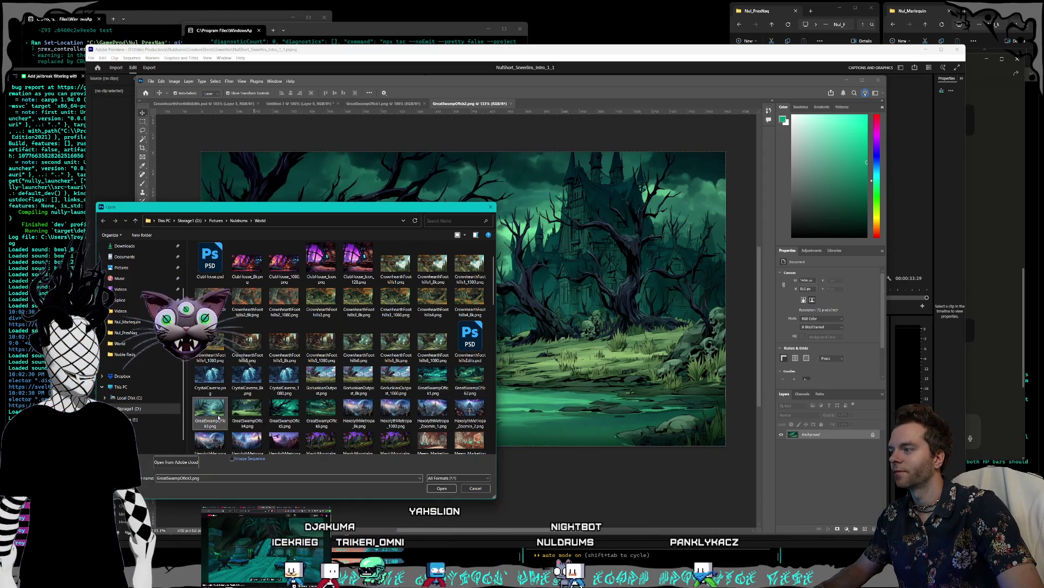
pyautogui.doubleClick(467, 385)
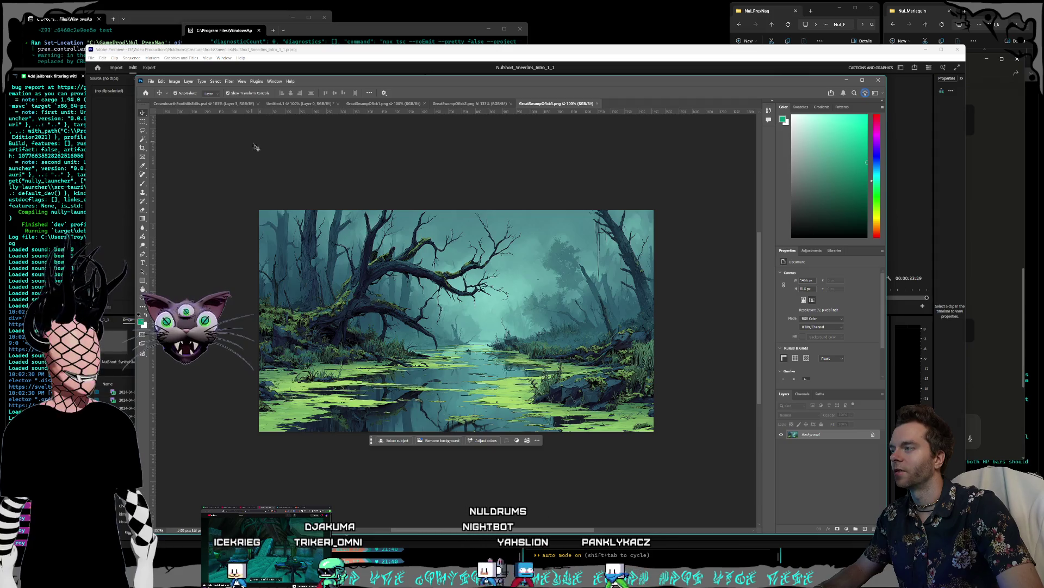
# Open GreatSwampOfick4 as another document.
pyautogui.click(150, 82)
pyautogui.click(157, 96)
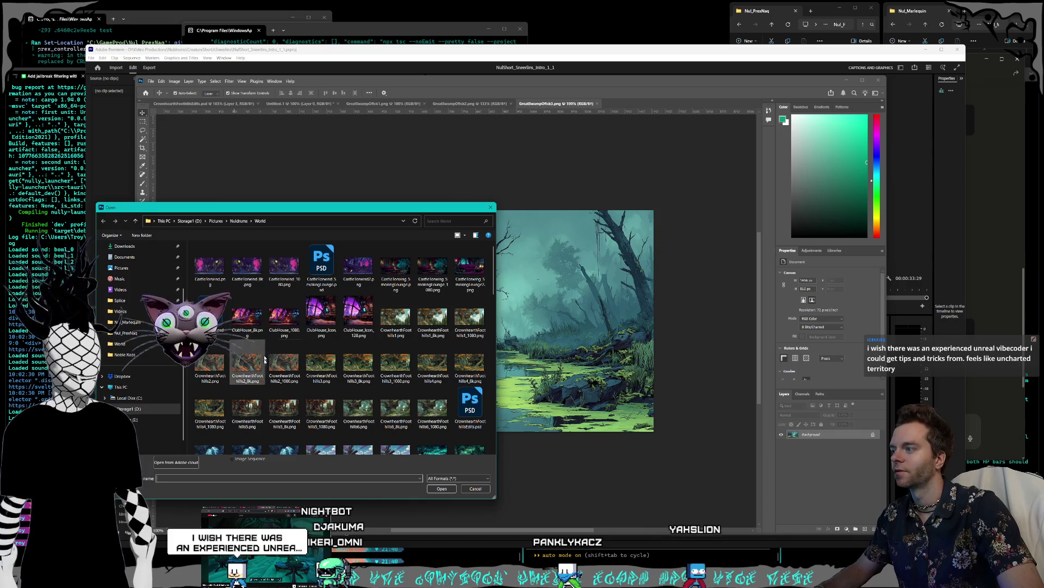
pyautogui.scroll(-3, 359, 343)
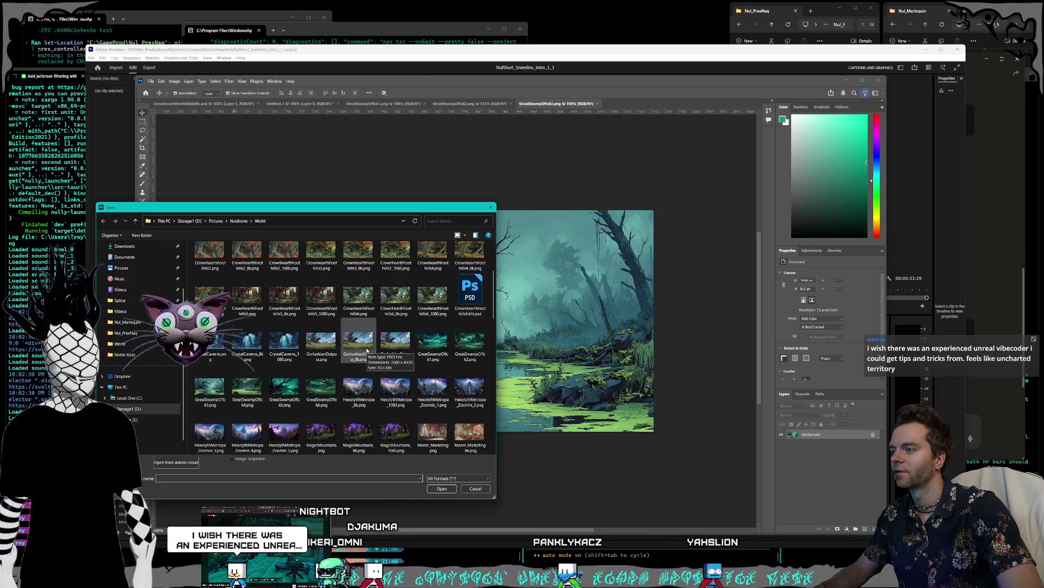
pyautogui.doubleClick(239, 391)
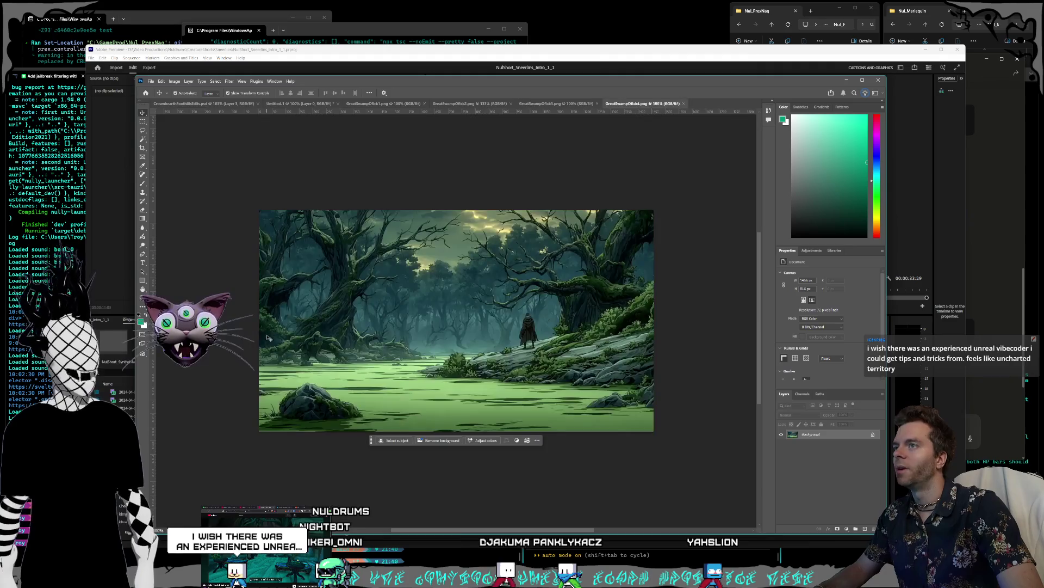
# Bring up the Open window with Ctrl+O and open GreatSwampOfick5.
pyautogui.click(147, 82)
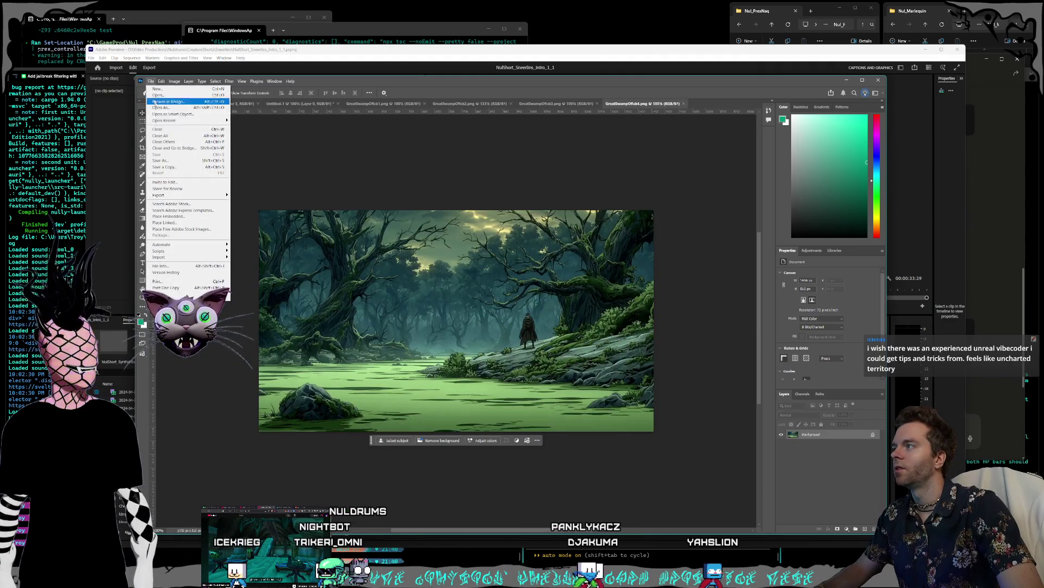
pyautogui.press('Escape')
pyautogui.hotkey('ctrl', 'o')
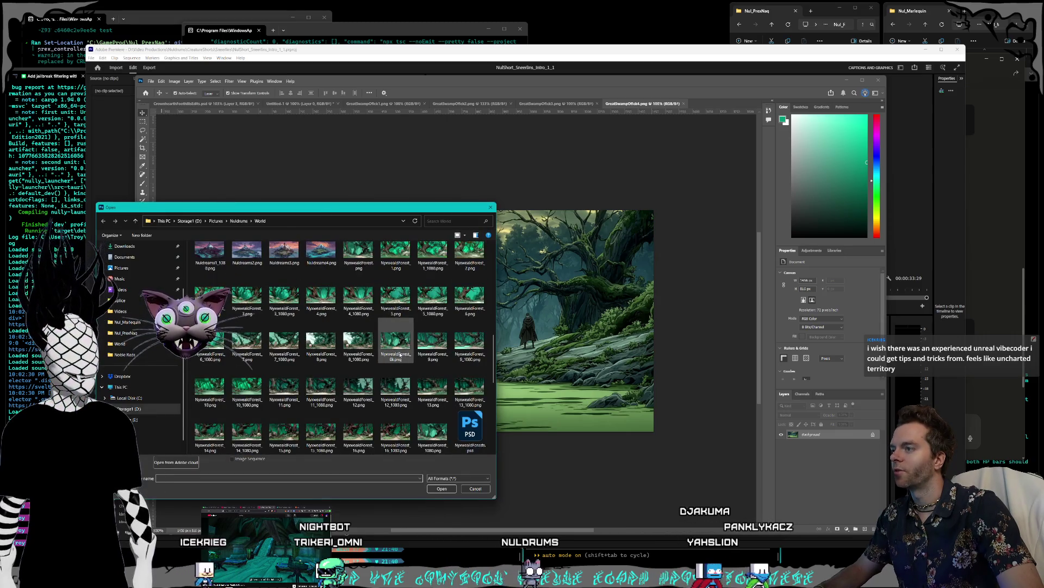
pyautogui.scroll(3, 400, 354)
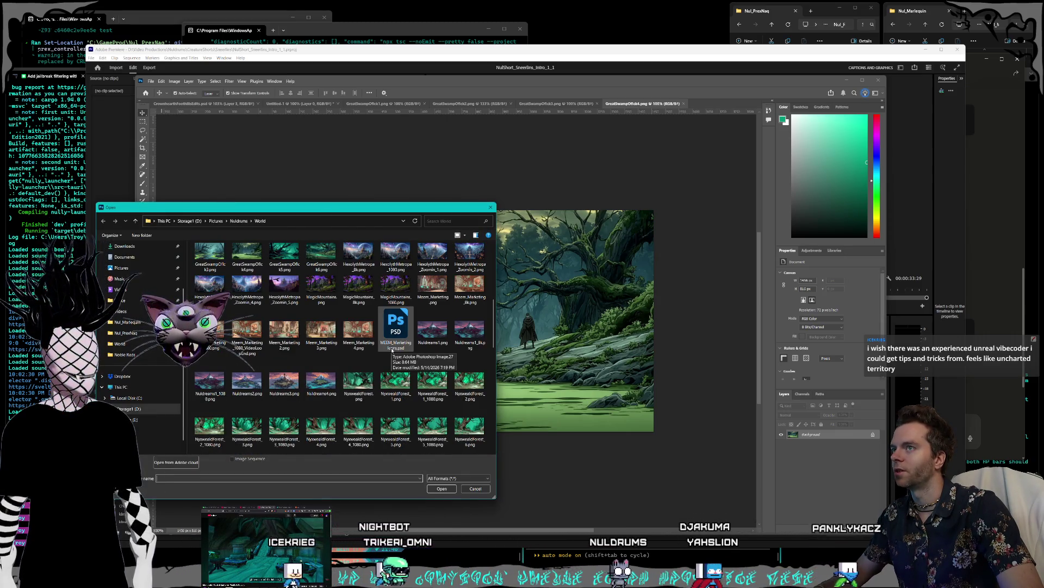
pyautogui.press('Escape')
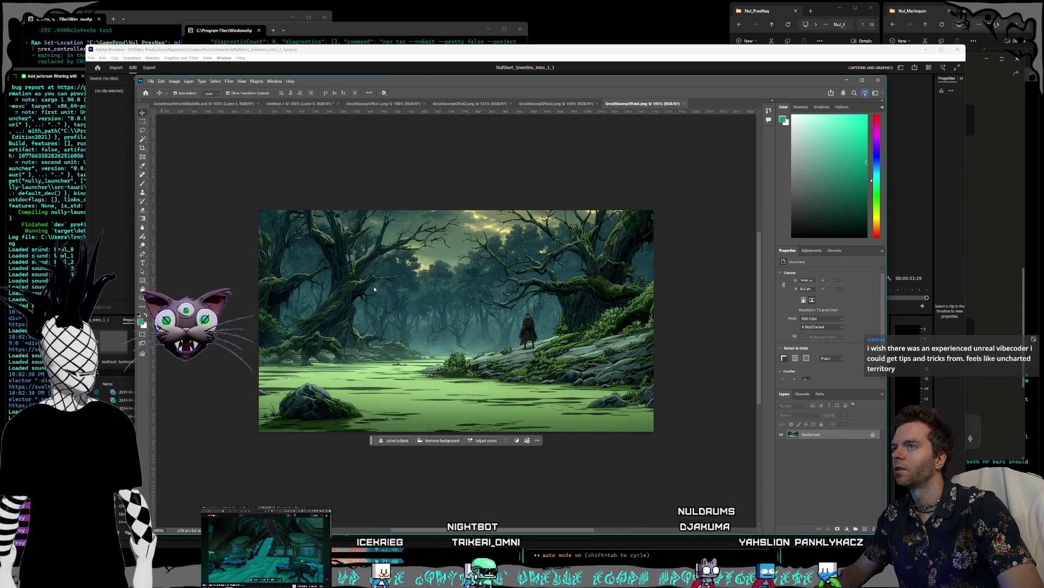
# Open GreatSwampOfick6, the green swamp with the distant castle.
pyautogui.hotkey('alt', 'f')
pyautogui.press('Escape')
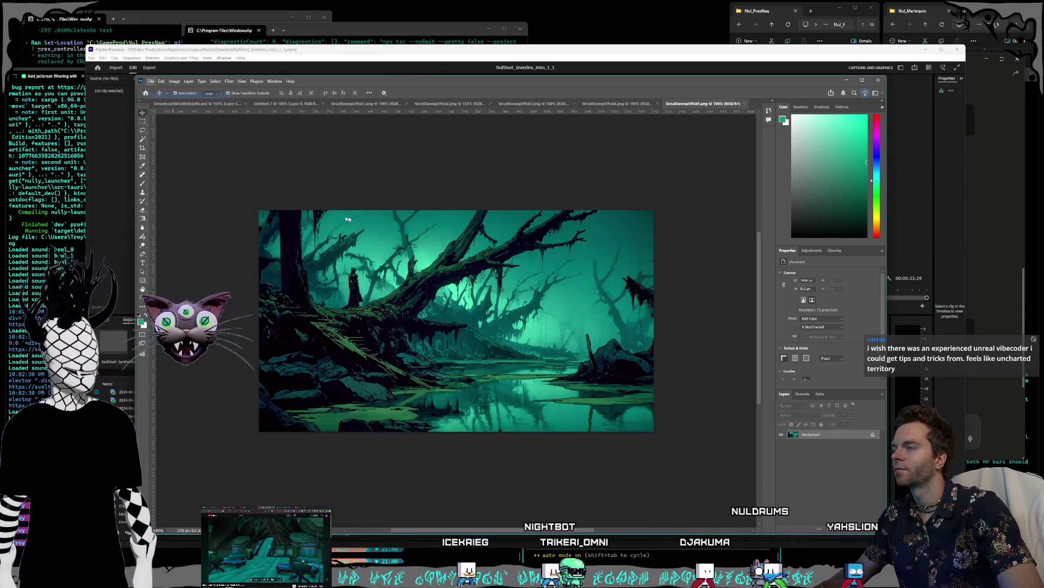
pyautogui.hotkey('ctrl', 'o')
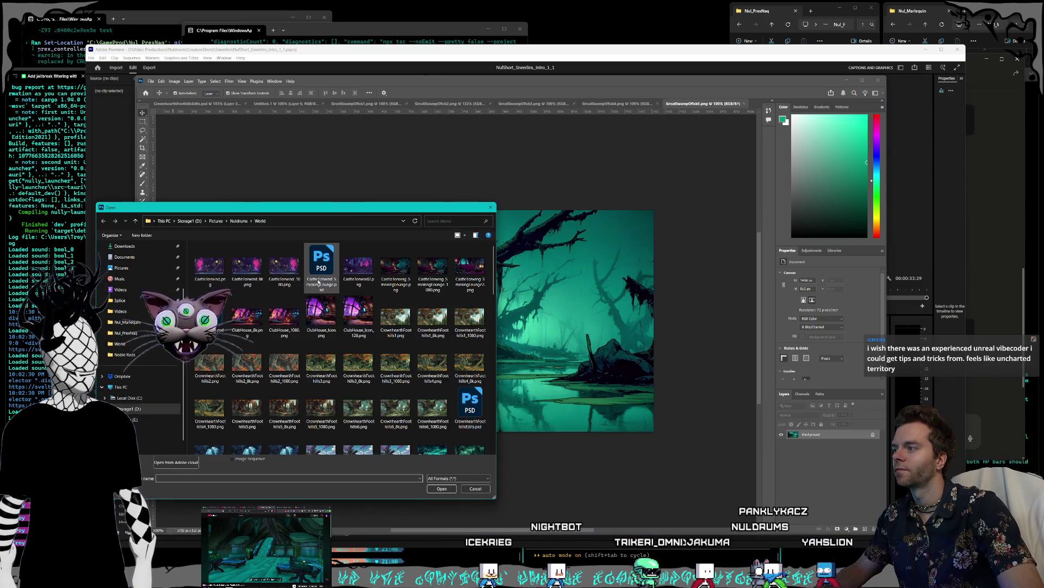
pyautogui.scroll(-3, 389, 393)
pyautogui.doubleClick(322, 401)
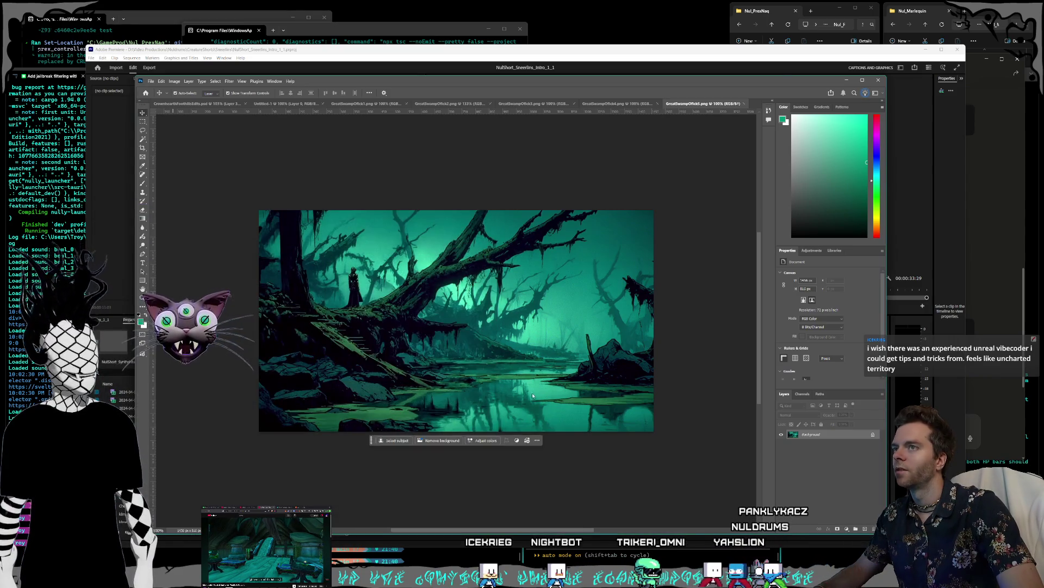
pyautogui.scroll(1, 474, 288)
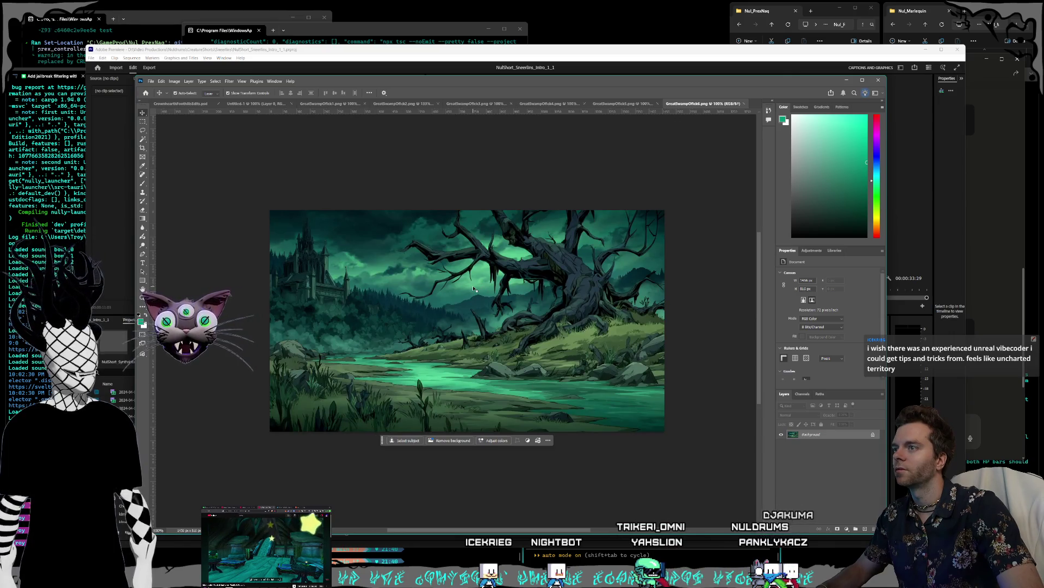
# Inspect the GreatSwampOfick5, 4 and 3 documents, zooming into each.
pyautogui.click(618, 104)
pyautogui.scroll(1, 435, 255)
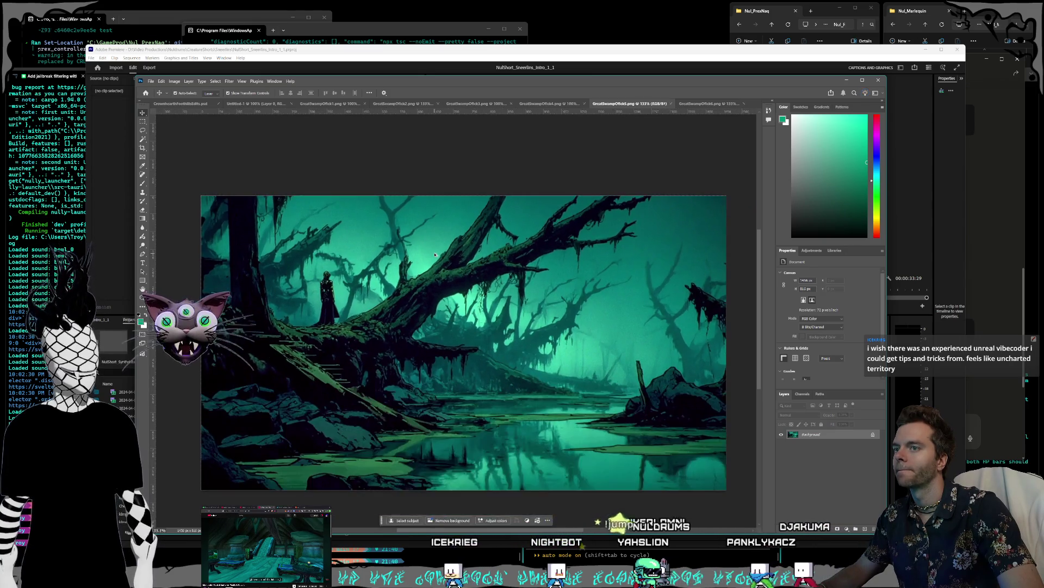
pyautogui.hotkey('ctrl', 'shift', 'Tab')
pyautogui.scroll(1, 422, 282)
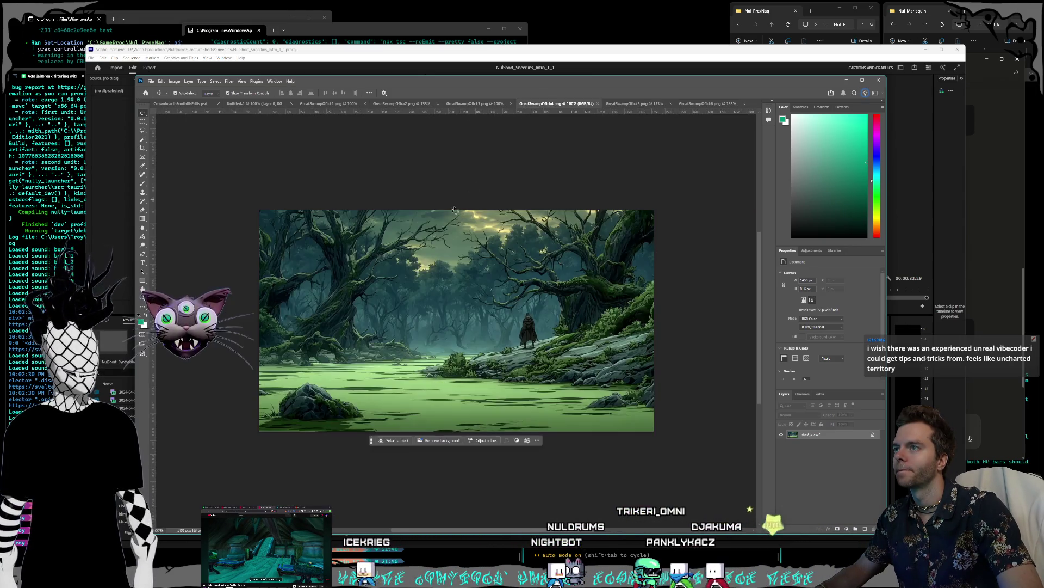
pyautogui.click(472, 105)
pyautogui.scroll(2, 720, 271)
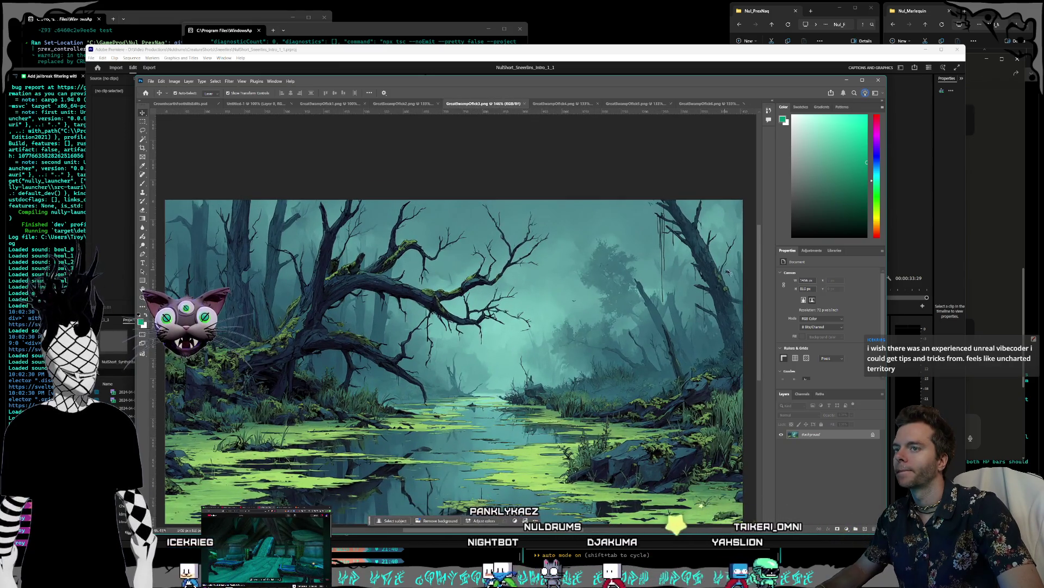
pyautogui.scroll(-2, 544, 179)
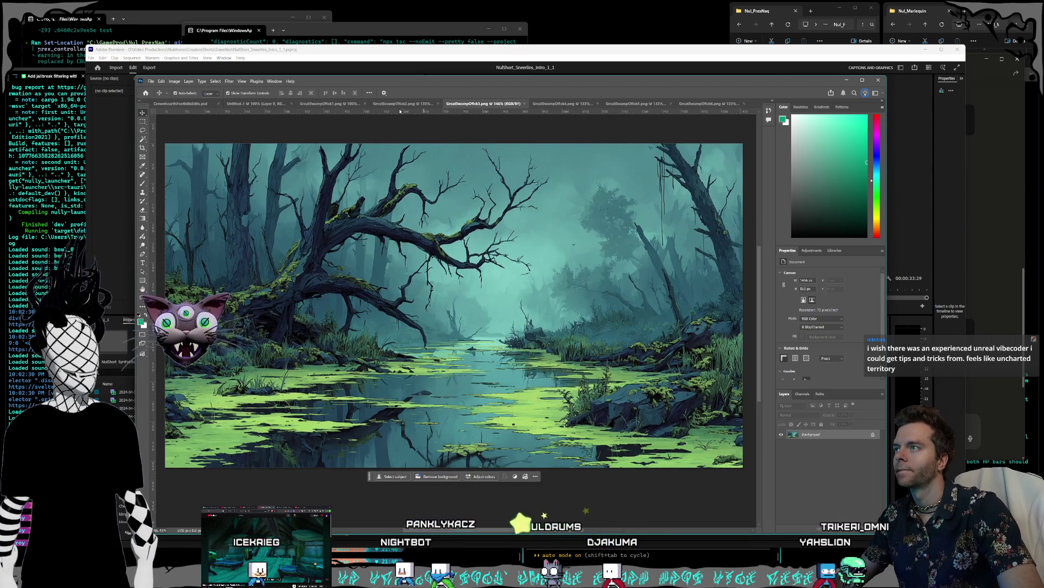
# Compare the dark castle, green mossy and skull swamp images, then switch to Untitled-1.
pyautogui.click(403, 103)
pyautogui.scroll(1, 521, 522)
pyautogui.moveTo(521, 527); pyautogui.dragTo(523, 531)
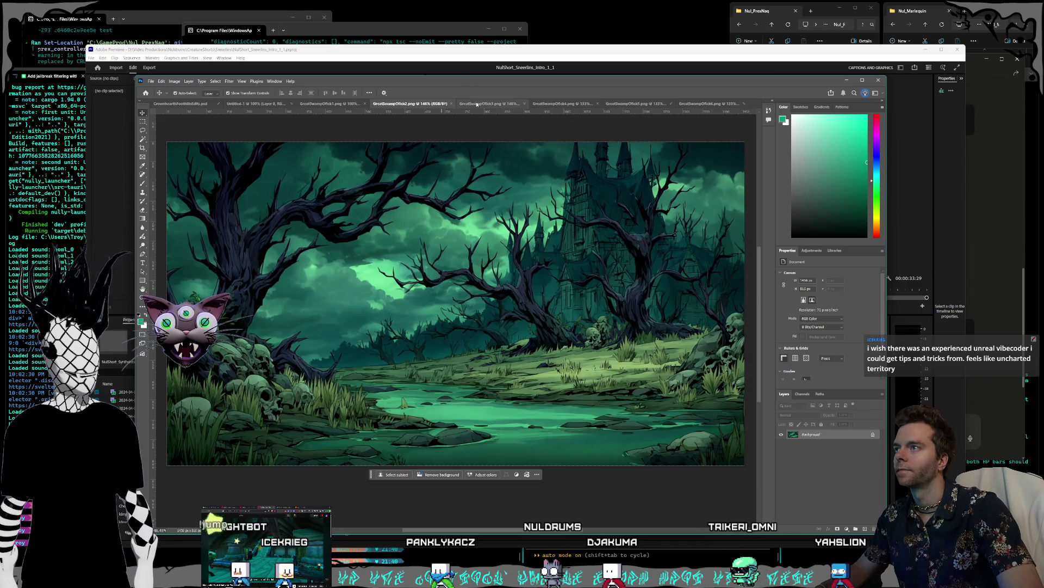
pyautogui.click(476, 103)
pyautogui.click(375, 103)
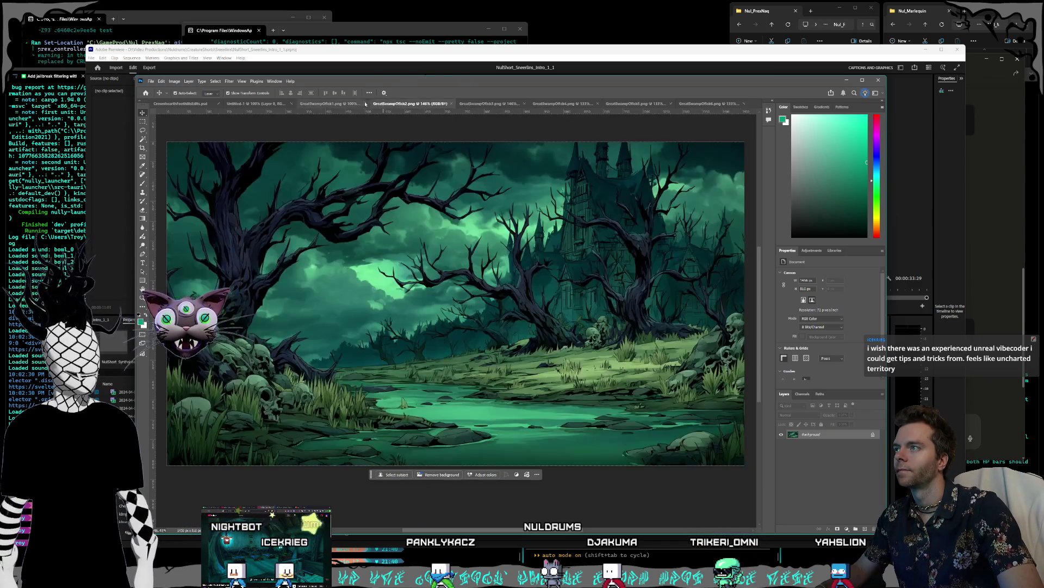
pyautogui.click(332, 104)
pyautogui.scroll(2, 504, 352)
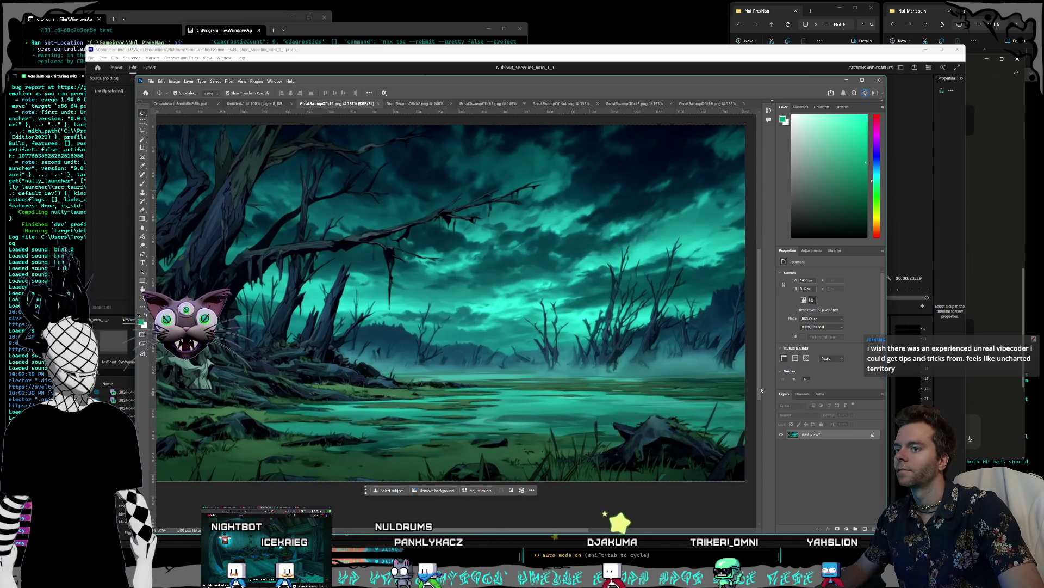
pyautogui.scroll(1, 625, 468)
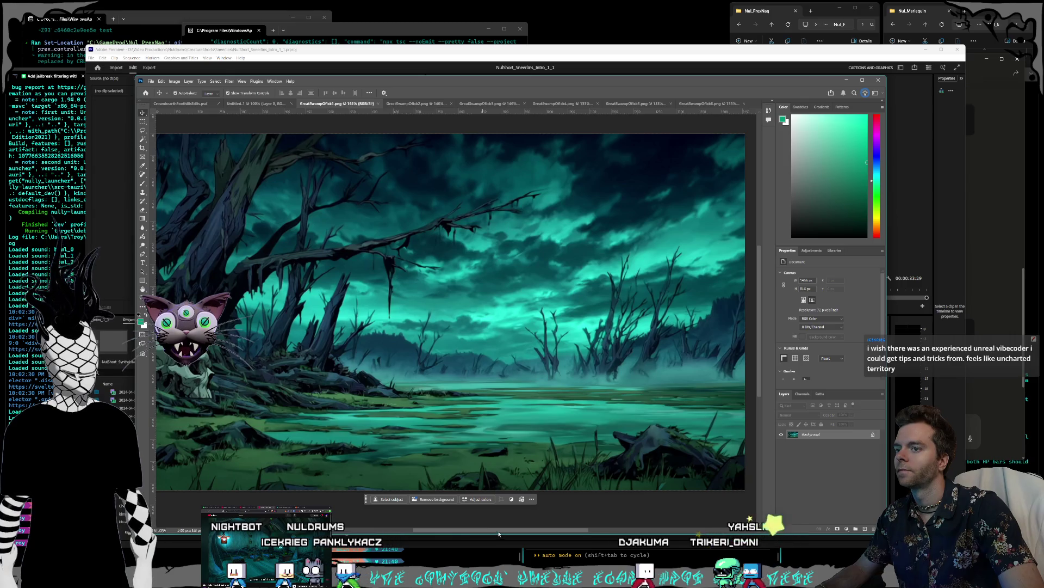
pyautogui.scroll(-1, 423, 394)
pyautogui.scroll(-1, 424, 393)
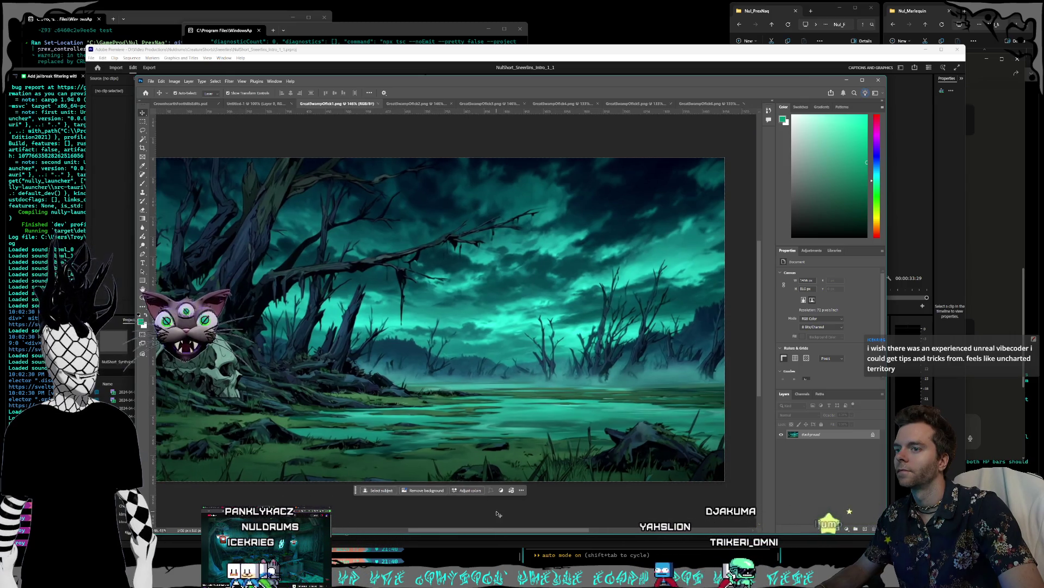
pyautogui.scroll(1, 463, 462)
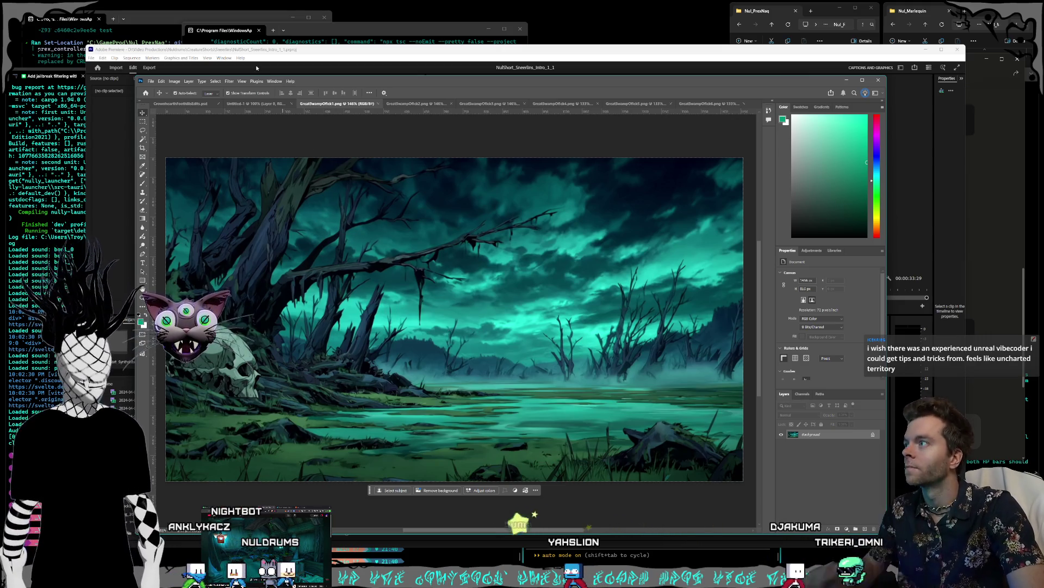
pyautogui.hotkey('ctrl', 'shift', 'Tab')
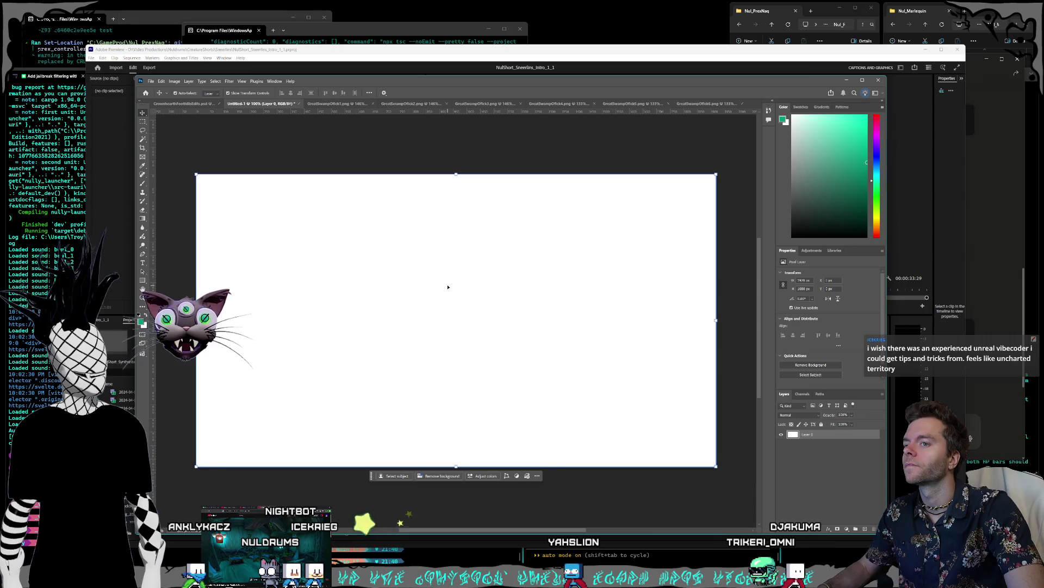
# Switch to the forest artwork and toggle its layers' visibility to compare their images.
pyautogui.hotkey('ctrl', 'shift', 'Tab')
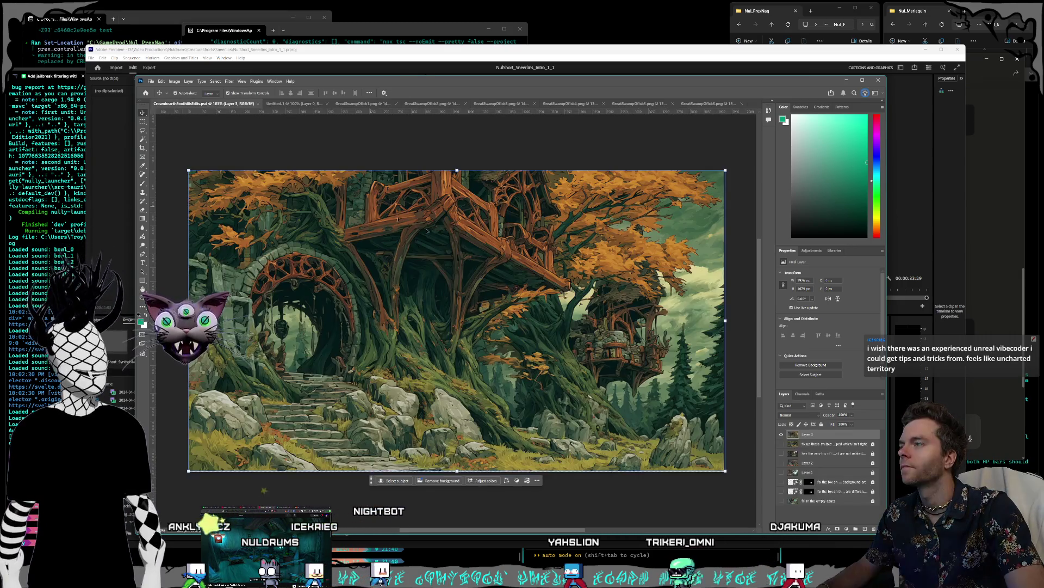
pyautogui.click(782, 444)
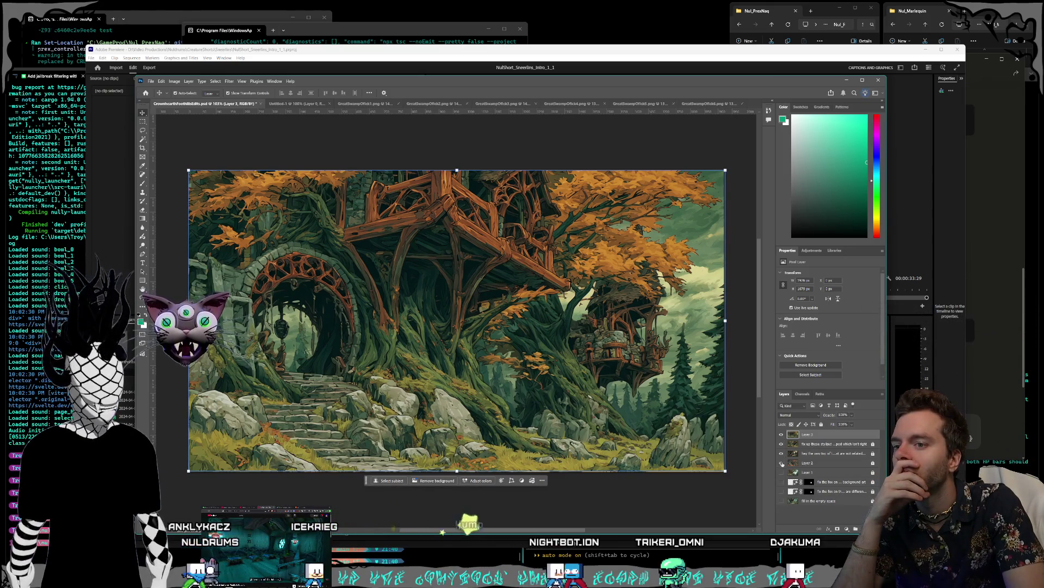
pyautogui.click(781, 492)
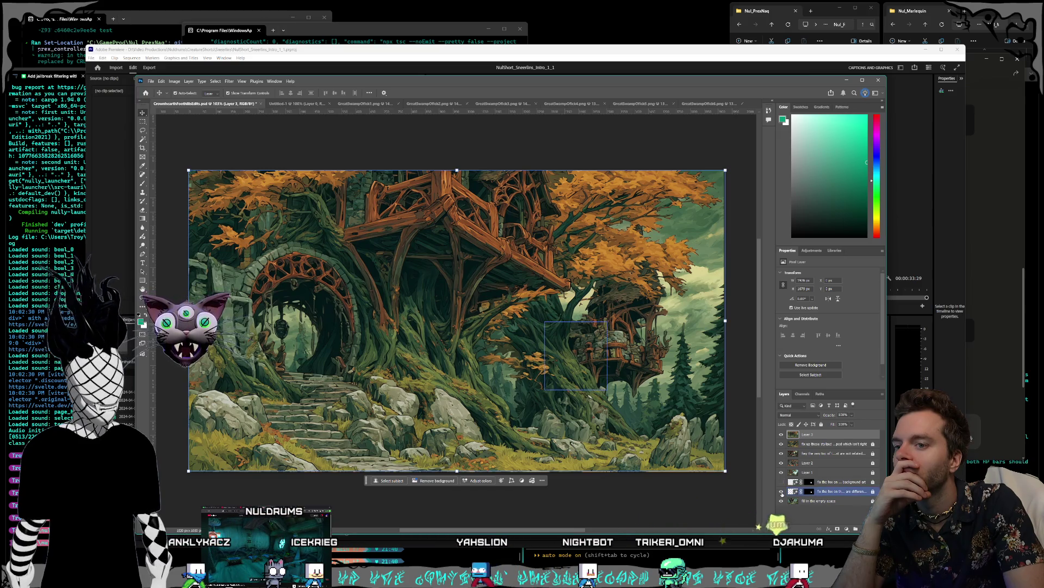
pyautogui.click(782, 472)
pyautogui.click(781, 463)
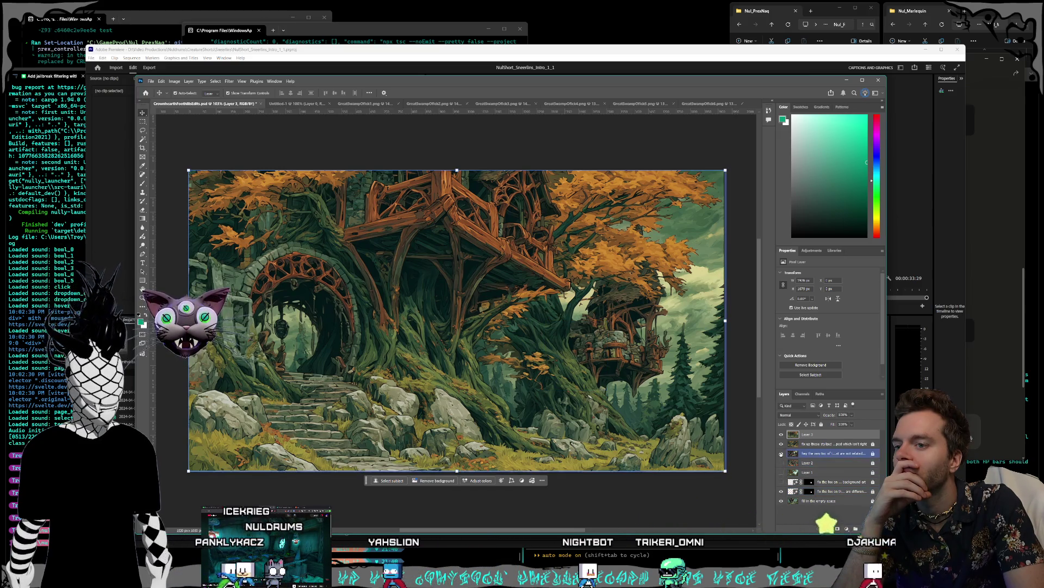
pyautogui.moveTo(781, 463); pyautogui.dragTo(782, 435)
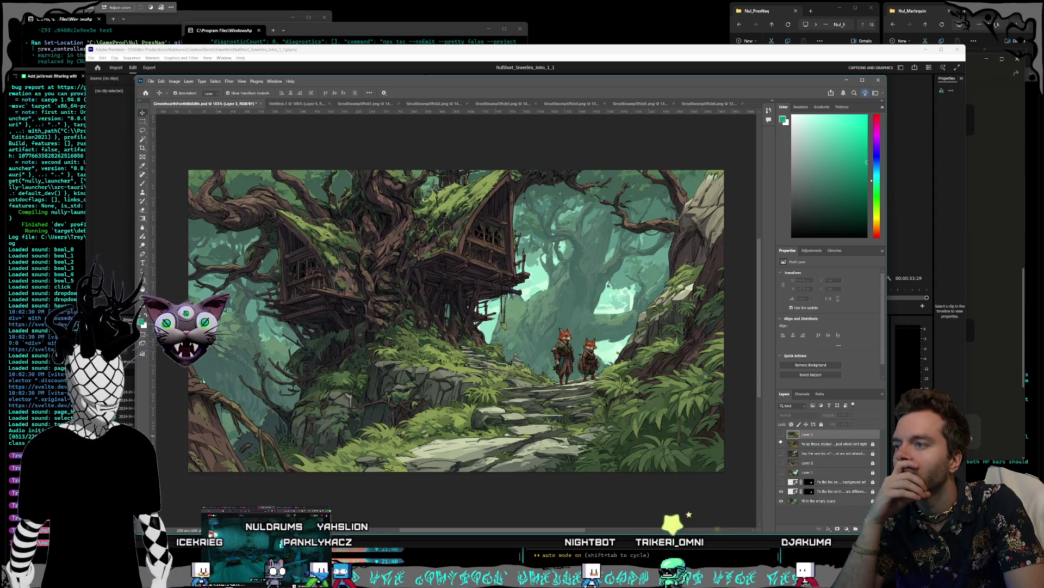
pyautogui.click(782, 482)
pyautogui.click(782, 482)
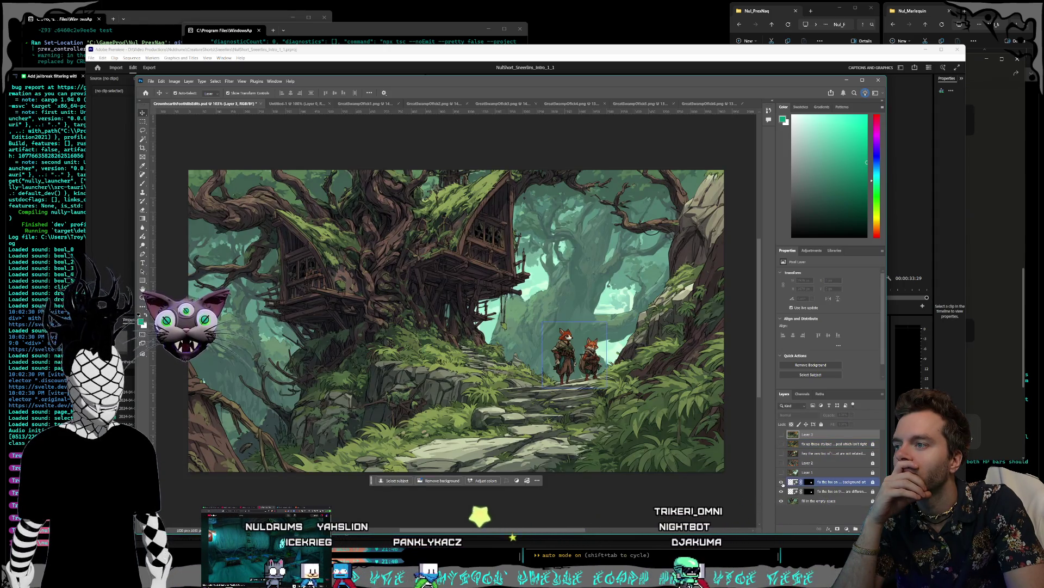
# Delete the generative 'fix the fox' layer and show Layer 1's treehouse image.
pyautogui.click(838, 492)
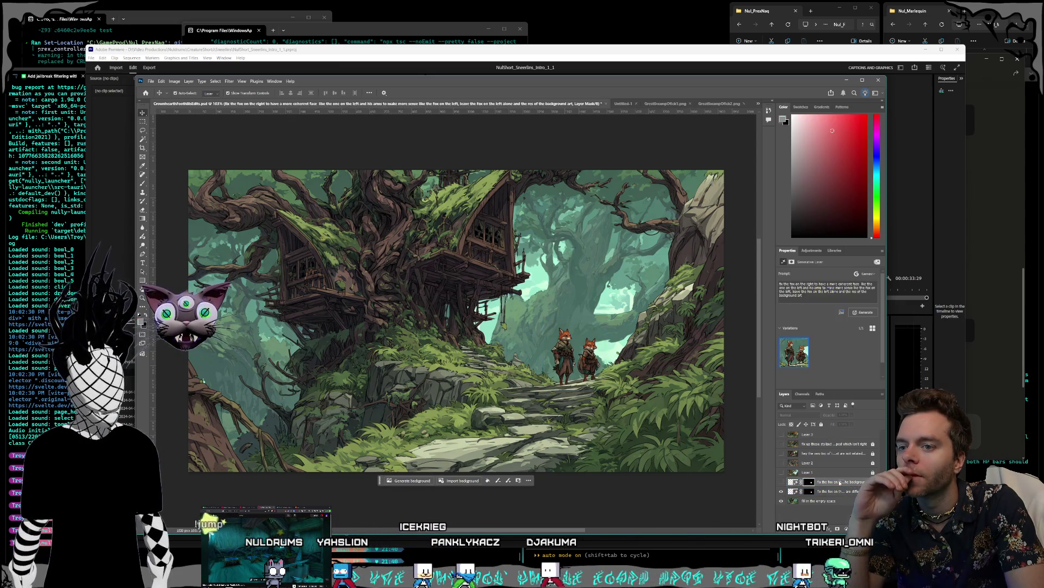
pyautogui.rightClick(840, 482)
pyautogui.click(850, 336)
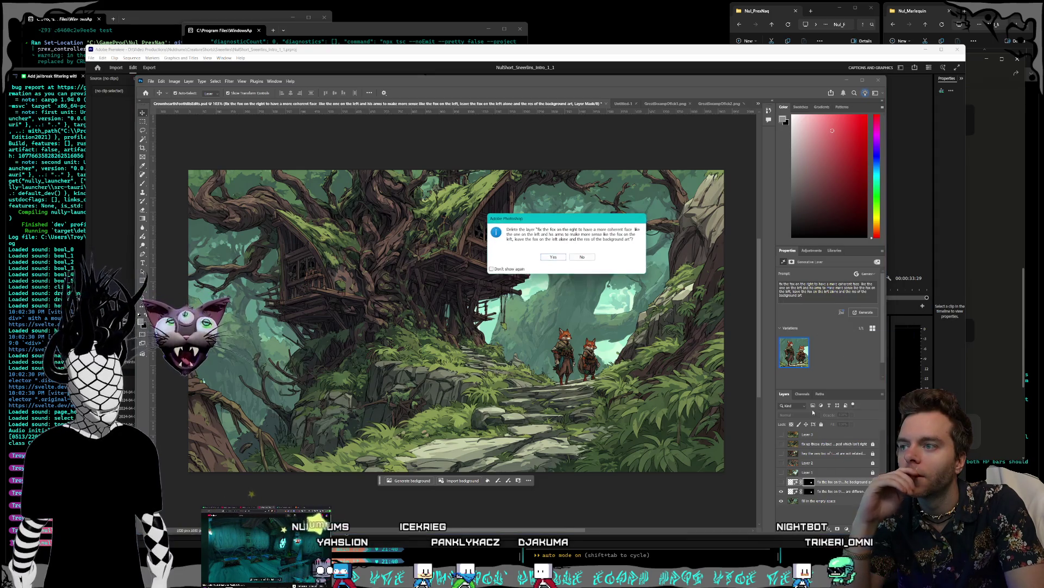
pyautogui.click(554, 257)
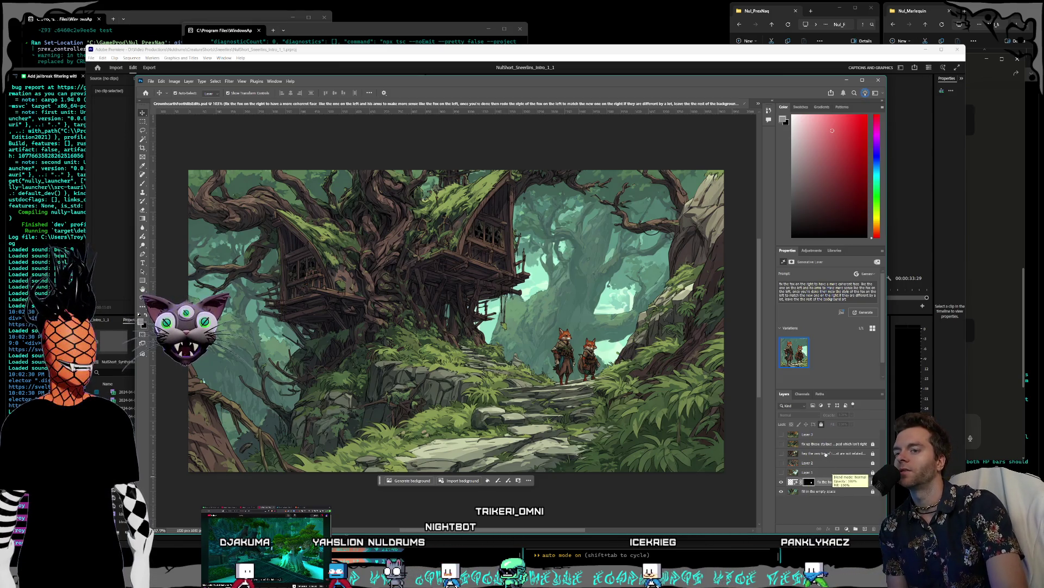
pyautogui.click(799, 472)
pyautogui.click(781, 473)
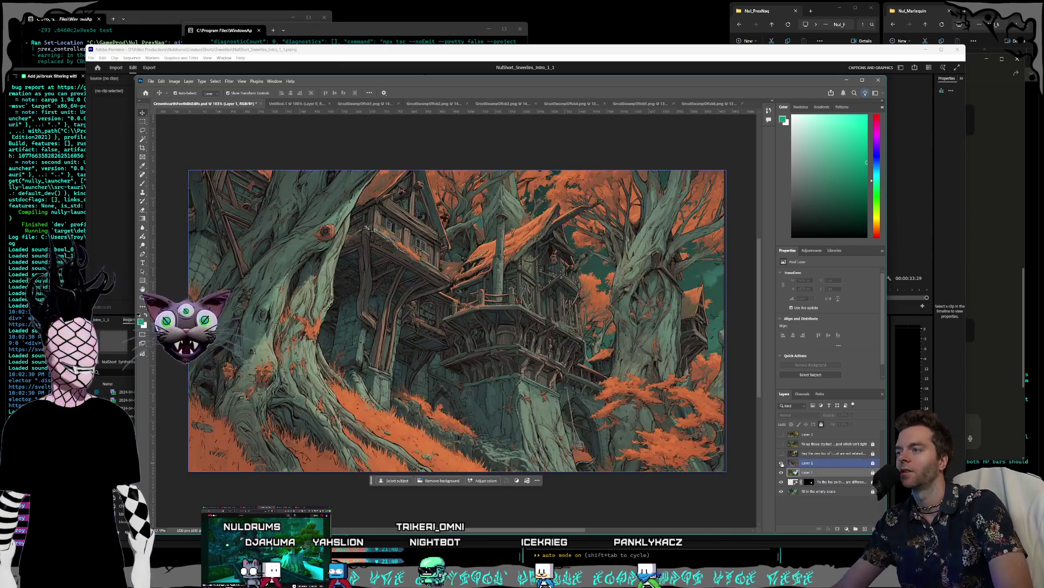
# Toggle Layer 2, Layer 3, the building-top and fix-up layers to compare treehouse images.
pyautogui.click(781, 462)
pyautogui.click(782, 453)
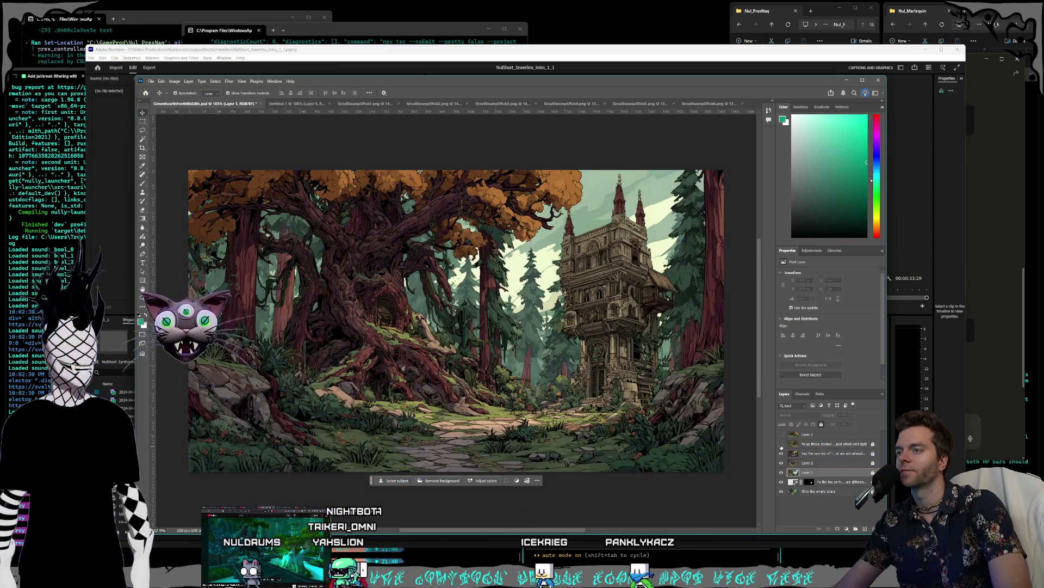
pyautogui.click(781, 444)
pyautogui.click(781, 444)
pyautogui.click(804, 454)
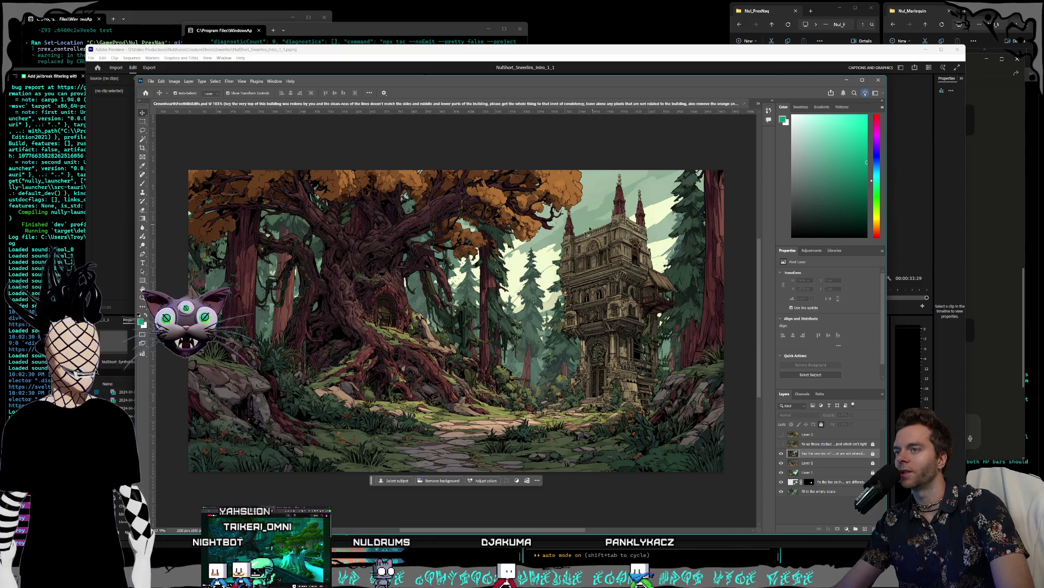
pyautogui.click(782, 444)
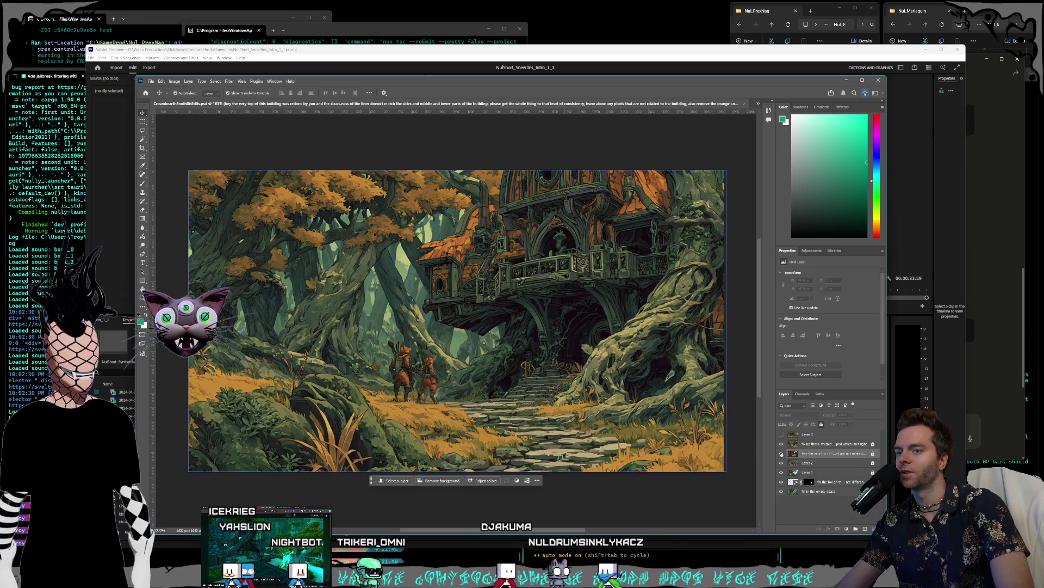
pyautogui.click(782, 453)
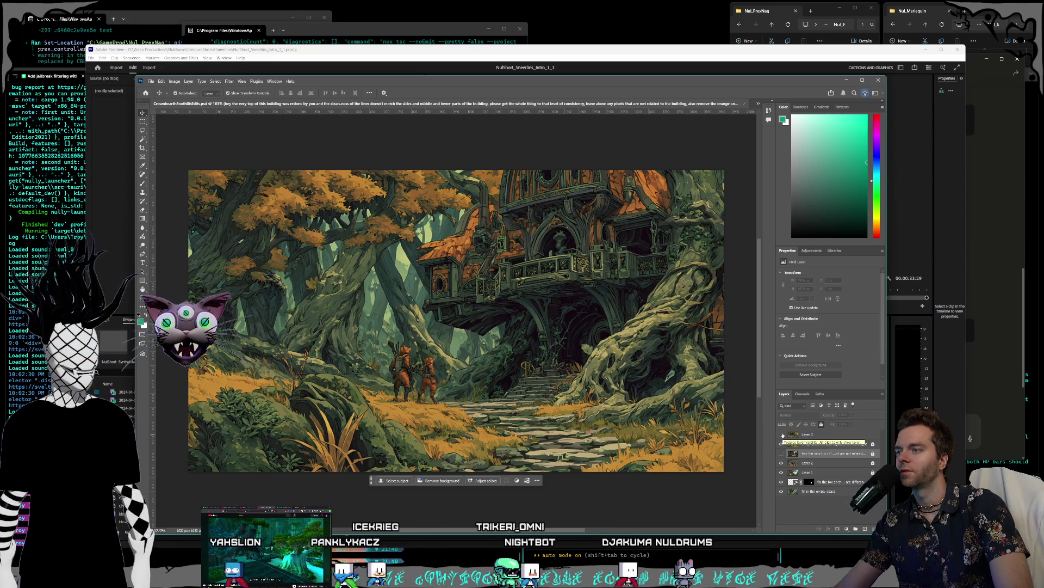
pyautogui.click(783, 434)
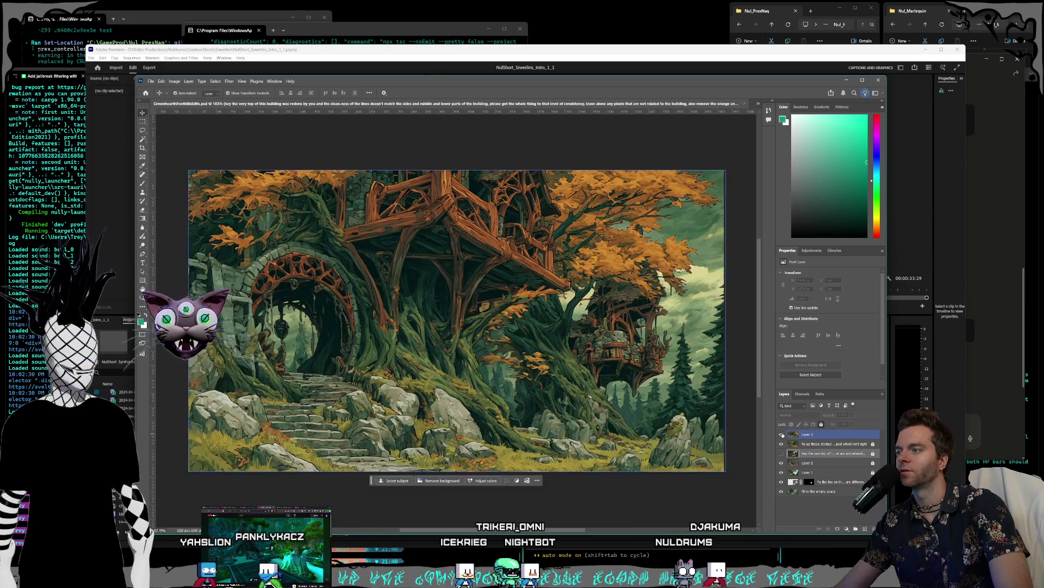
pyautogui.click(782, 435)
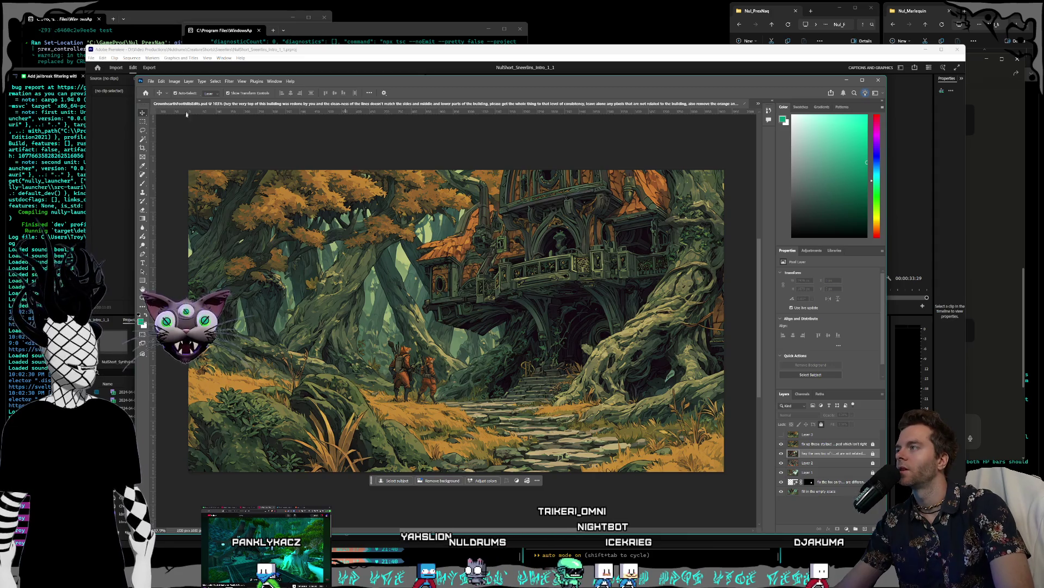
# Close the CrowhearthFoothillsEdits forest document.
pyautogui.click(150, 82)
pyautogui.press('Escape')
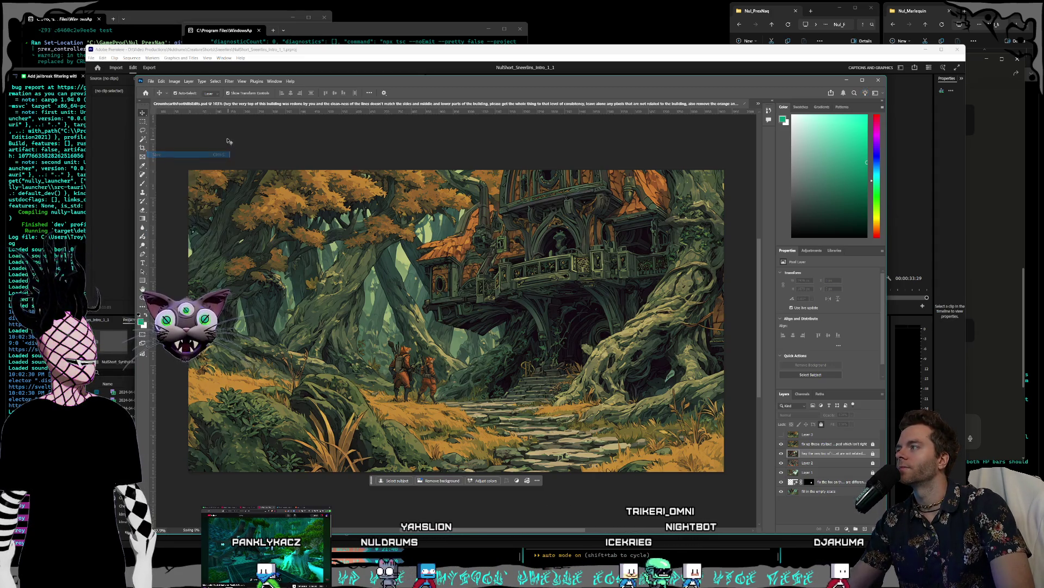
pyautogui.click(739, 104)
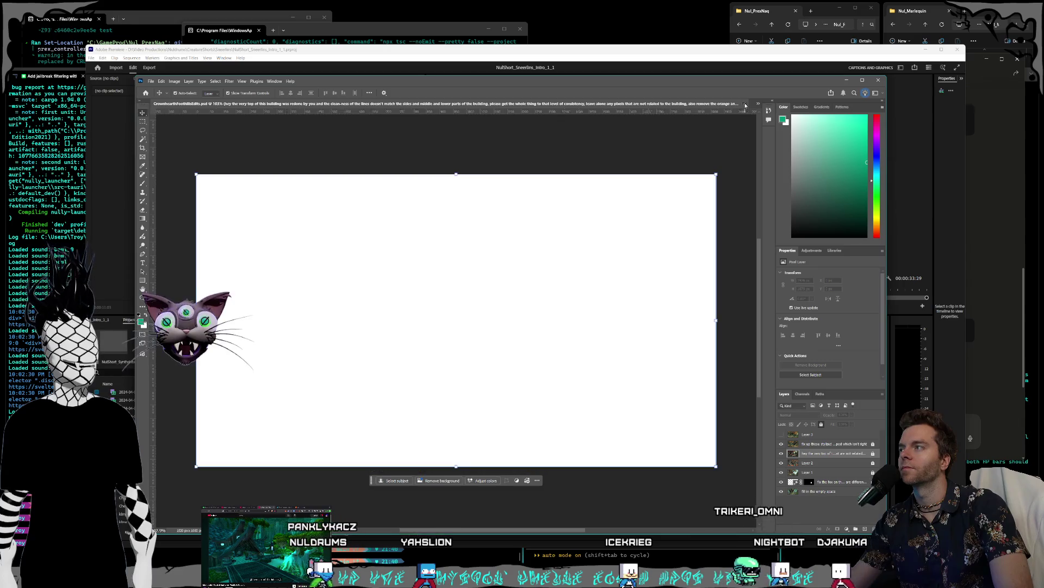
# Select the entire skull swamp image with a rectangular marquee.
pyautogui.hotkey('ctrl', 'Tab')
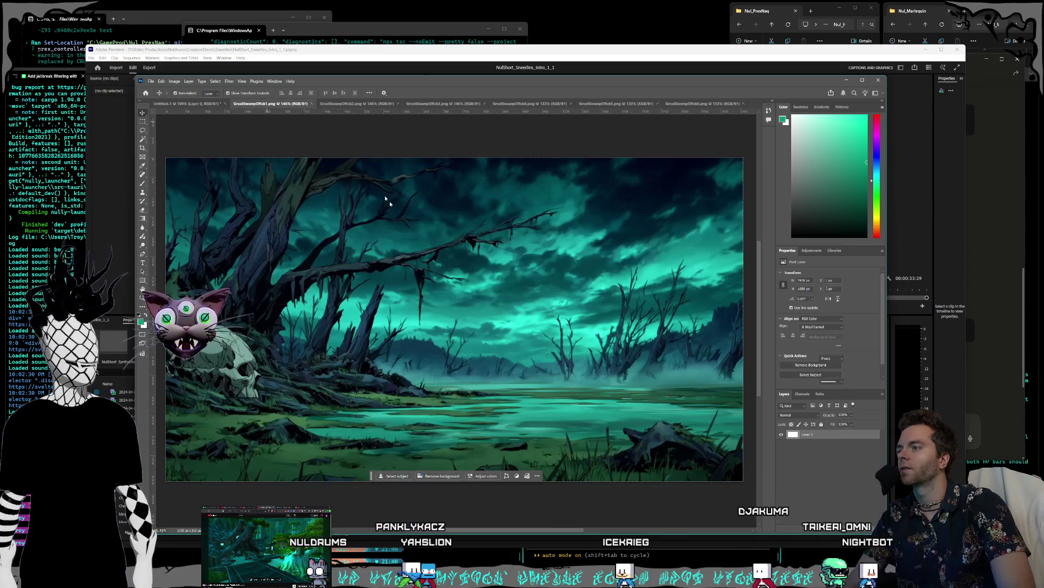
pyautogui.click(143, 121)
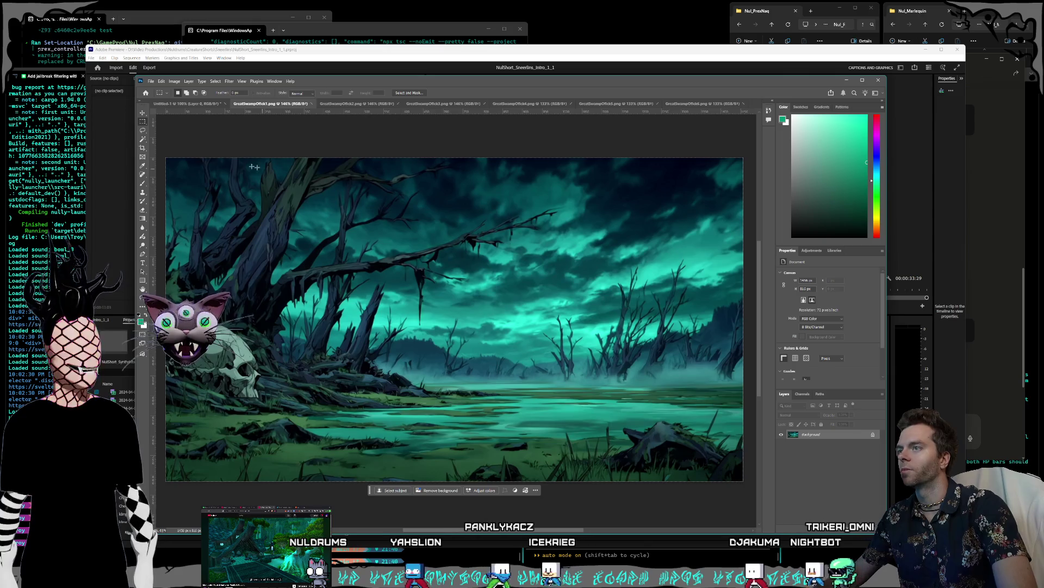
pyautogui.moveTo(166, 158)
pyautogui.mouseDown()
pyautogui.moveTo(326, 268)
pyautogui.moveTo(494, 505)
pyautogui.mouseUp()
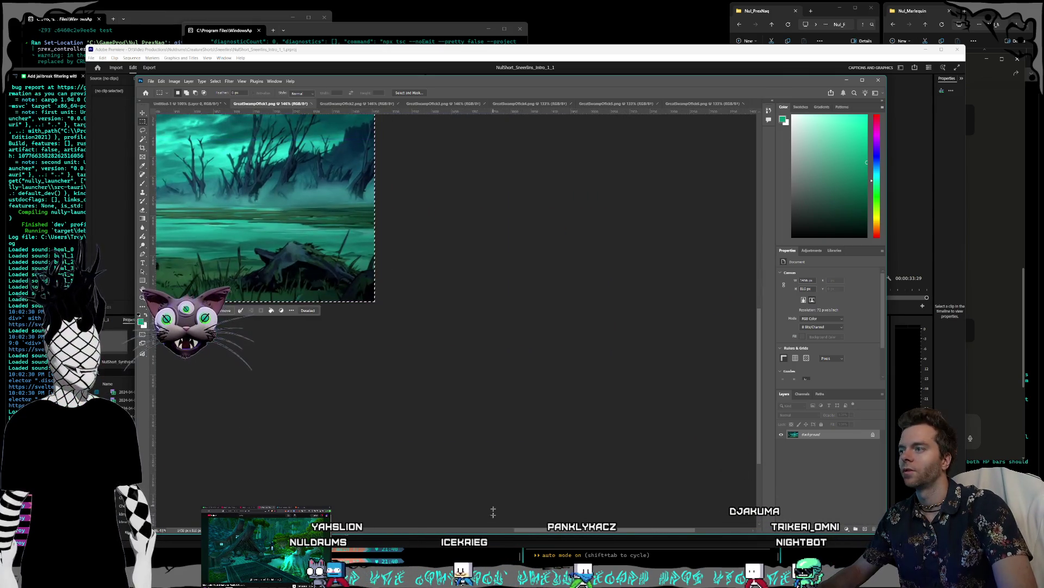
pyautogui.moveTo(548, 533); pyautogui.dragTo(426, 534)
pyautogui.moveTo(760, 405); pyautogui.dragTo(750, 344)
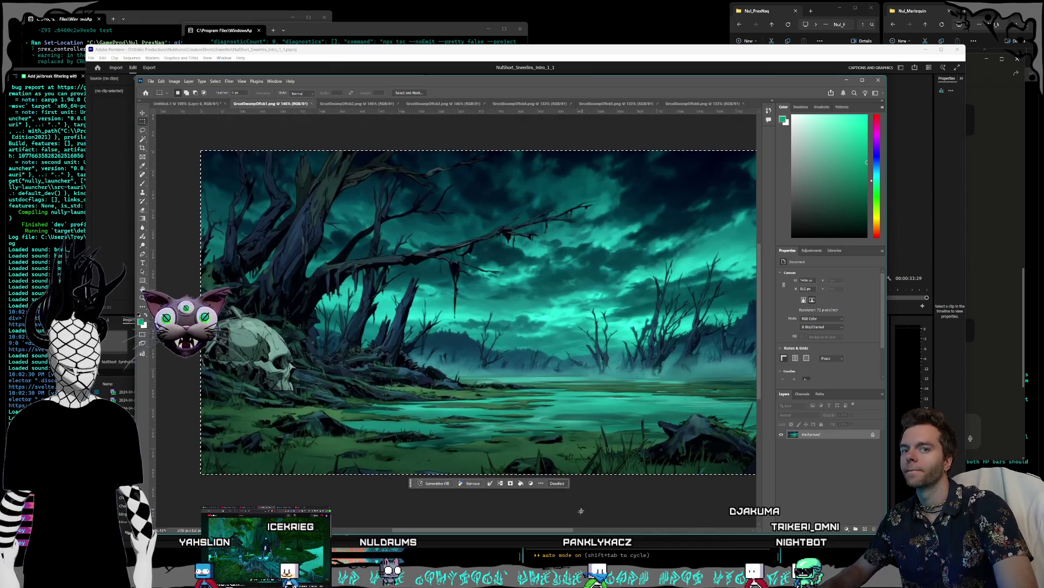
pyautogui.moveTo(553, 533); pyautogui.dragTo(565, 530)
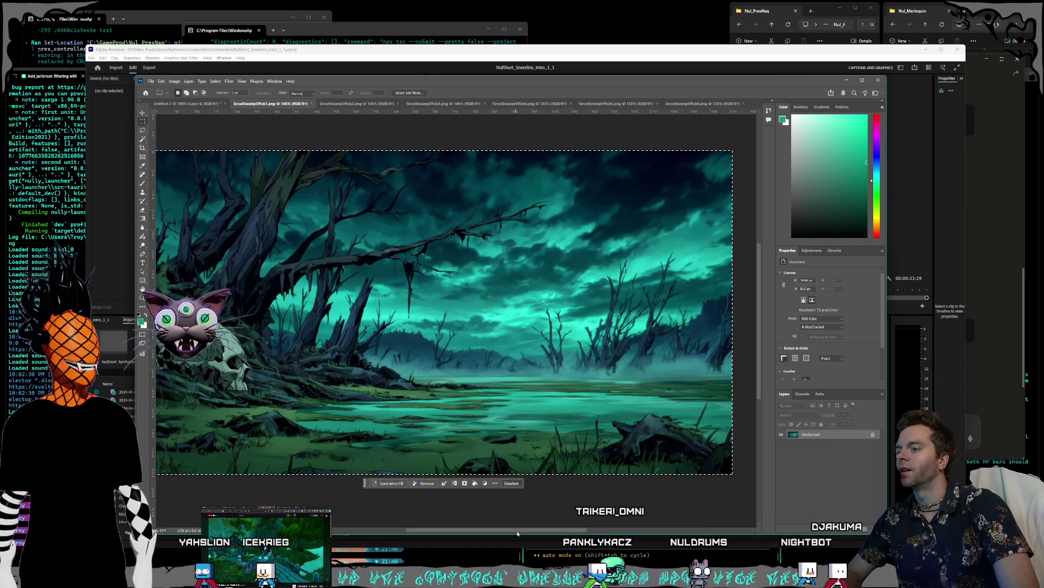
pyautogui.moveTo(517, 534); pyautogui.dragTo(515, 534)
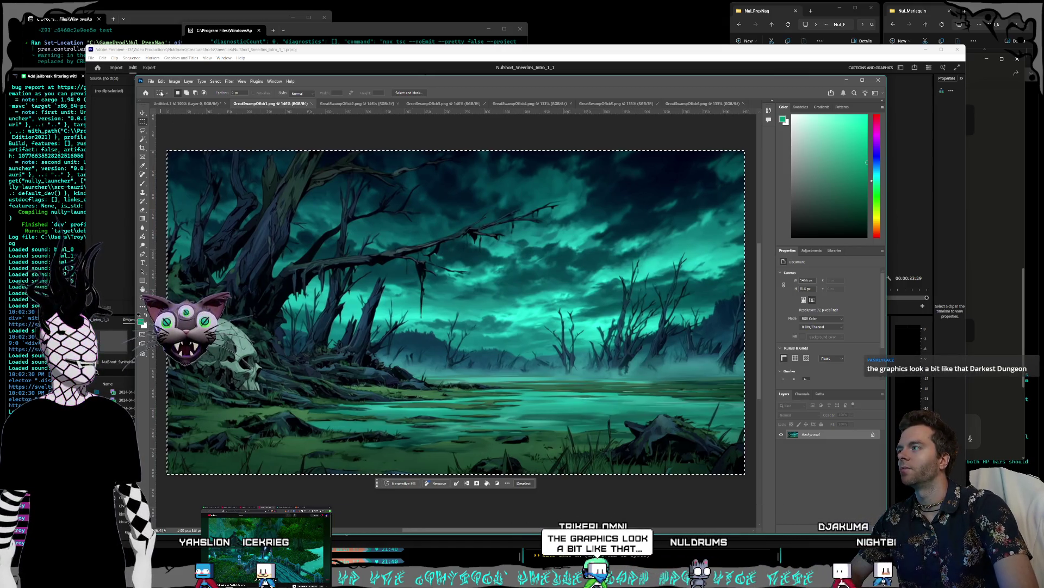
# Copy the skull swamp selection and create a new blank document.
pyautogui.click(162, 81)
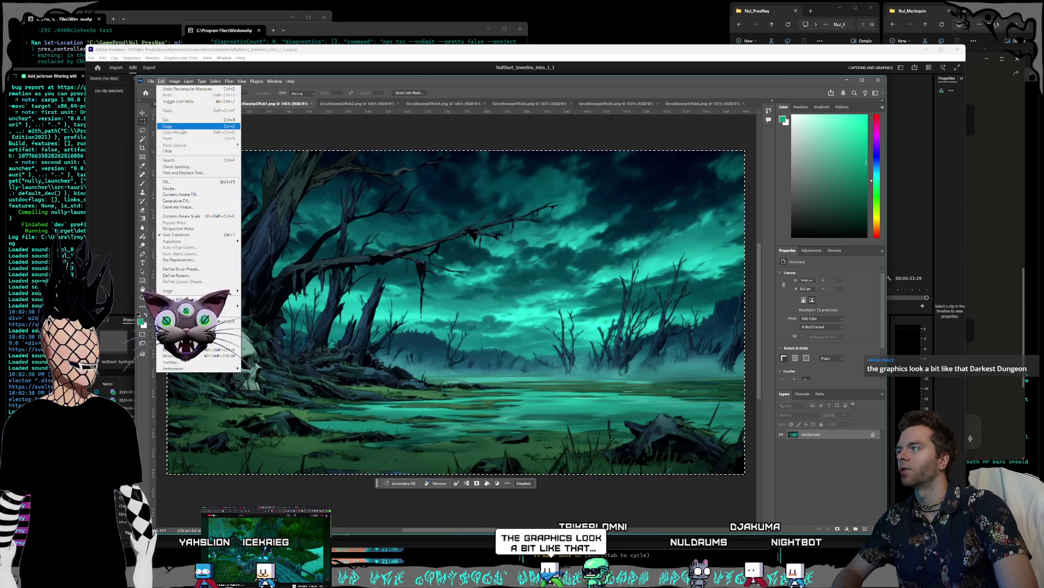
pyautogui.click(181, 127)
pyautogui.hotkey('ctrl', 'n')
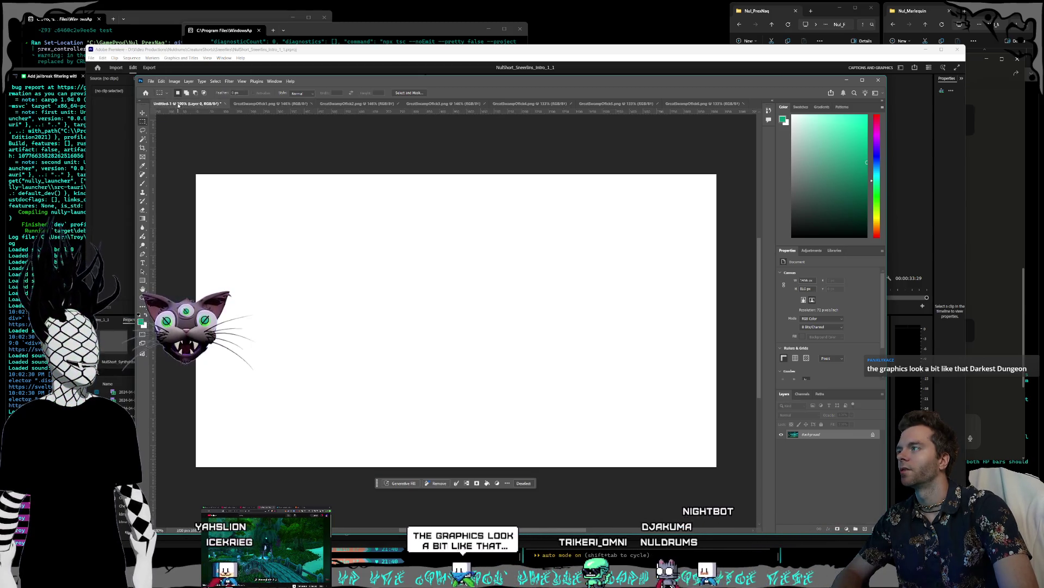
# Paste the skull swamp into Untitled-1, align it top-left and scale it to fill 1920×1080.
pyautogui.click(162, 81)
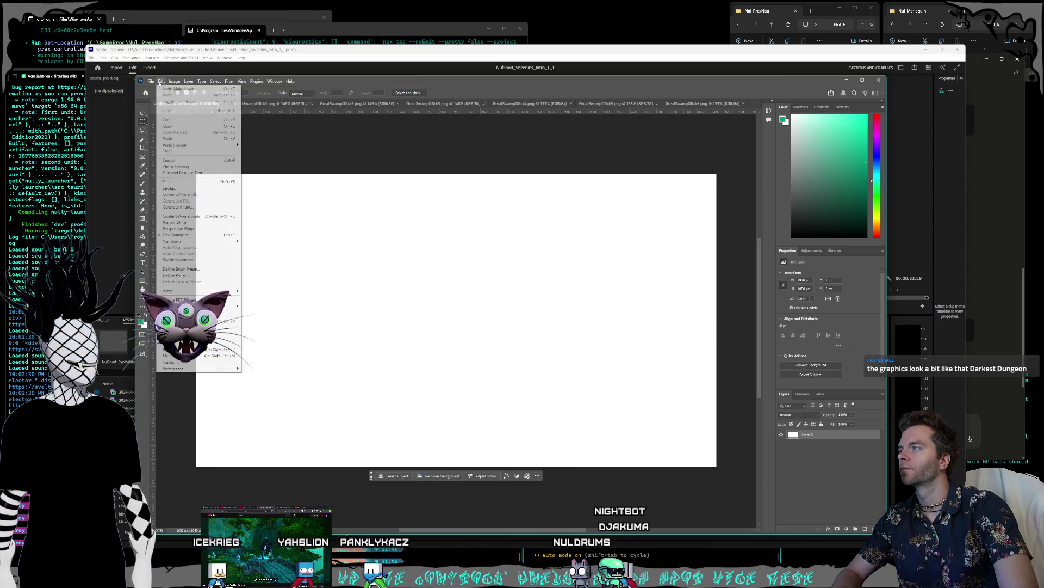
pyautogui.click(168, 138)
pyautogui.moveTo(315, 266); pyautogui.dragTo(251, 231)
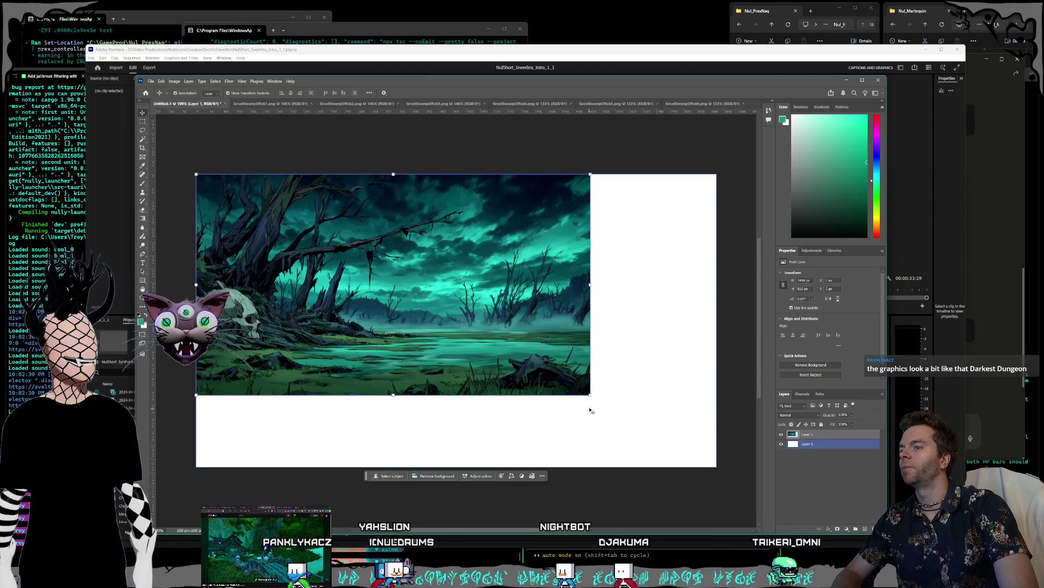
pyautogui.moveTo(589, 396); pyautogui.dragTo(720, 459)
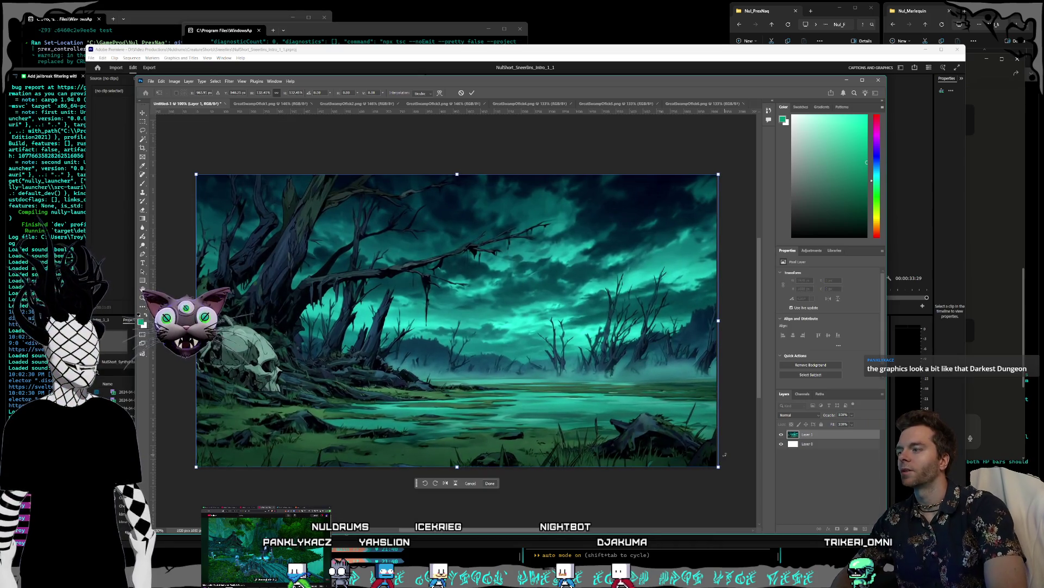
pyautogui.press('Return')
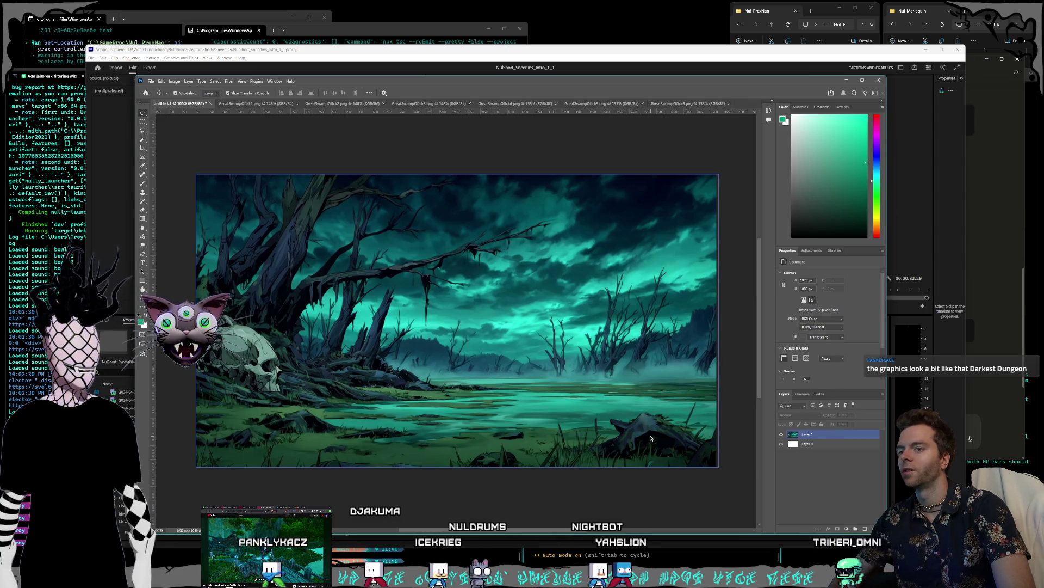
pyautogui.click(620, 484)
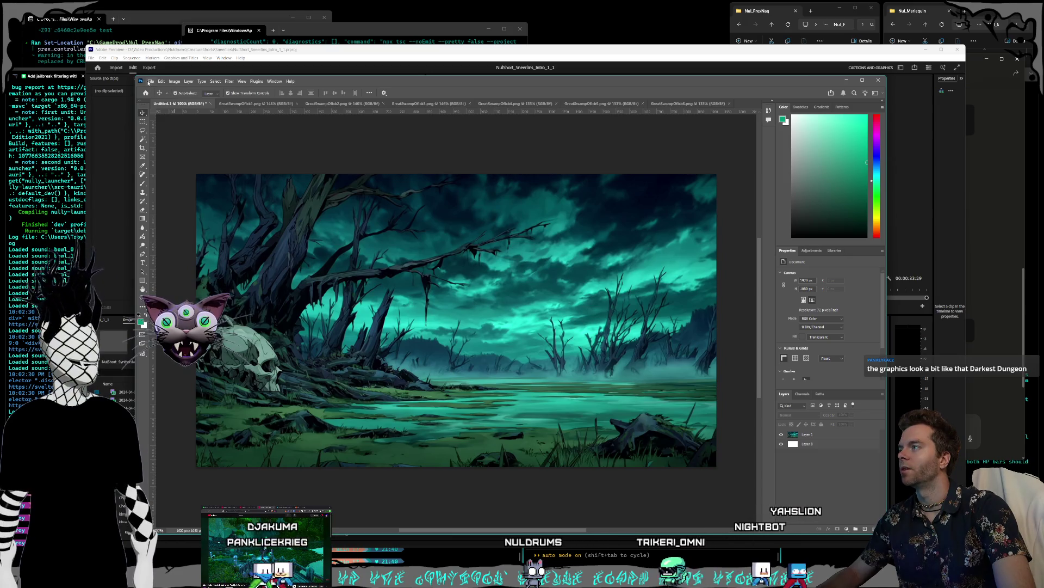
pyautogui.click(151, 82)
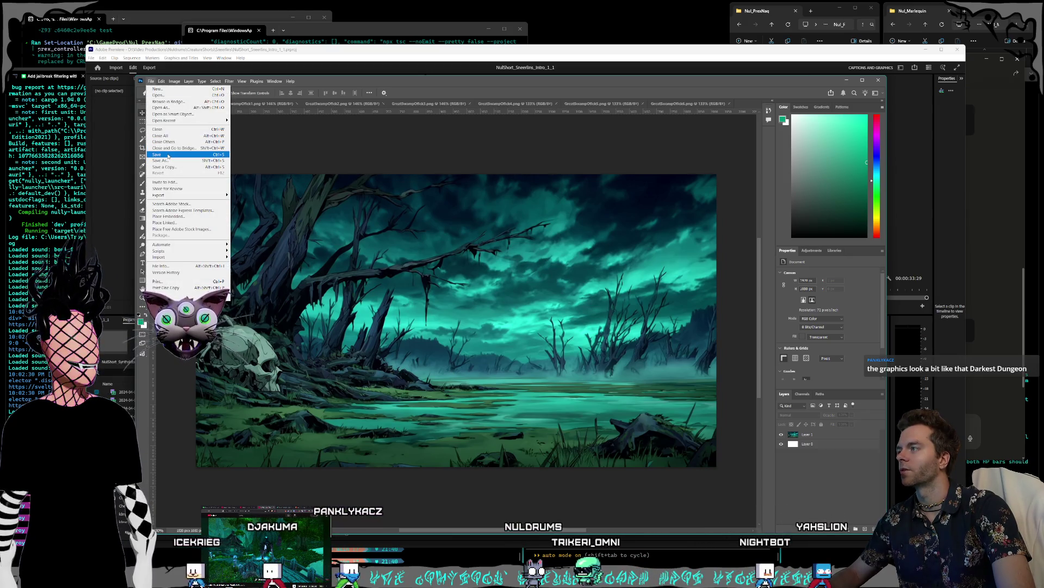
# Save the composite as GreatSwampOfick.psd, accepting Maximize Compatibility.
pyautogui.click(168, 155)
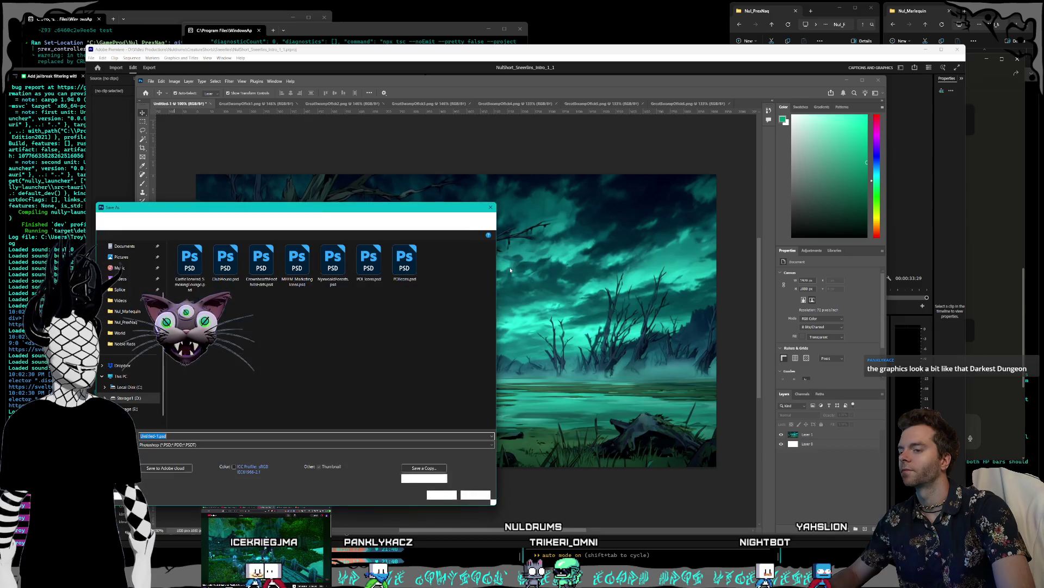
pyautogui.moveTo(325, 211)
pyautogui.mouseDown()
pyautogui.moveTo(625, 187)
pyautogui.moveTo(494, 164)
pyautogui.mouseUp()
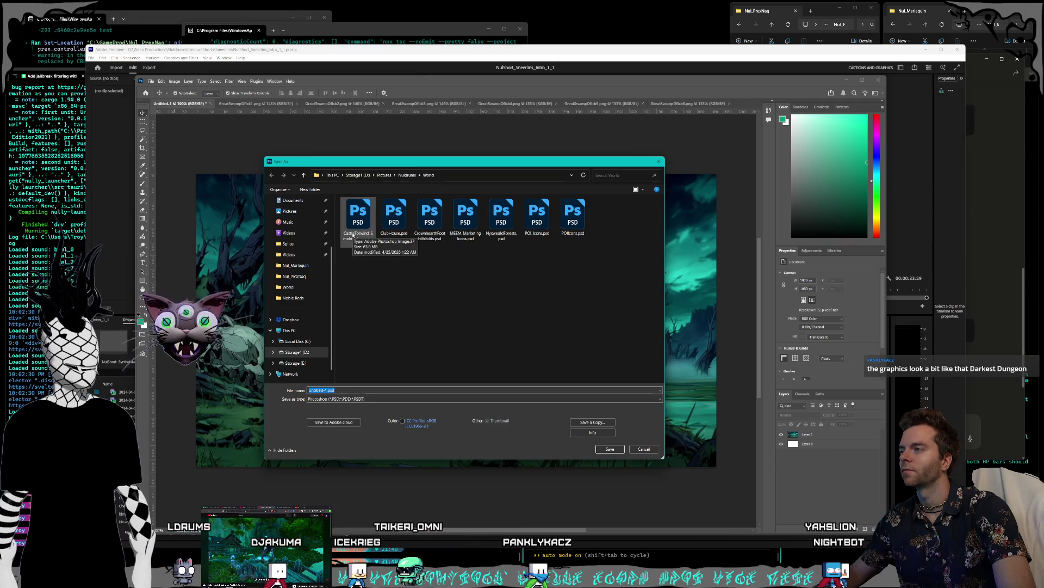
pyautogui.click(351, 235)
pyautogui.doubleClick(344, 390)
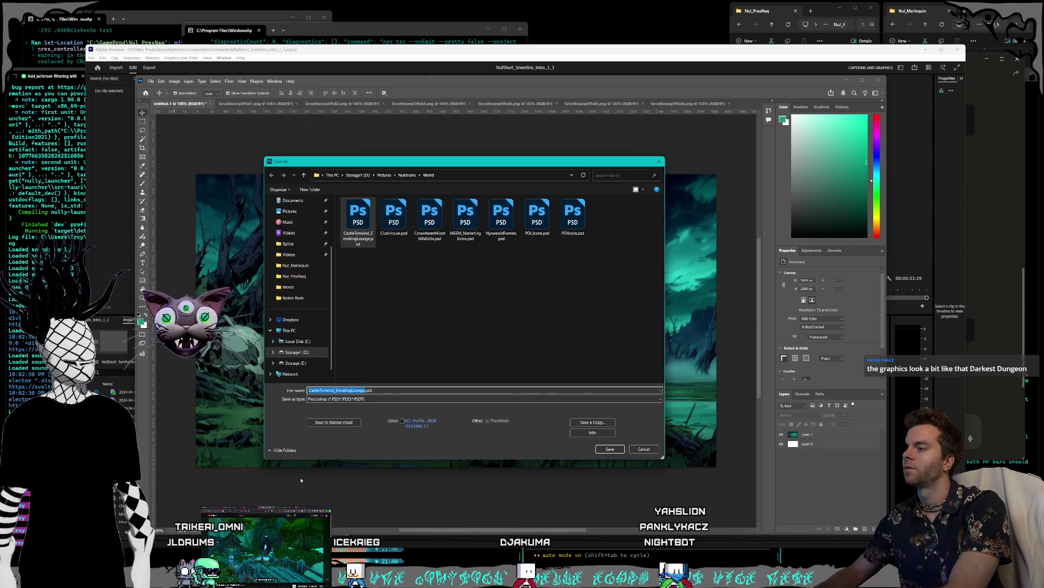
pyautogui.write('GreatSwampOfick')
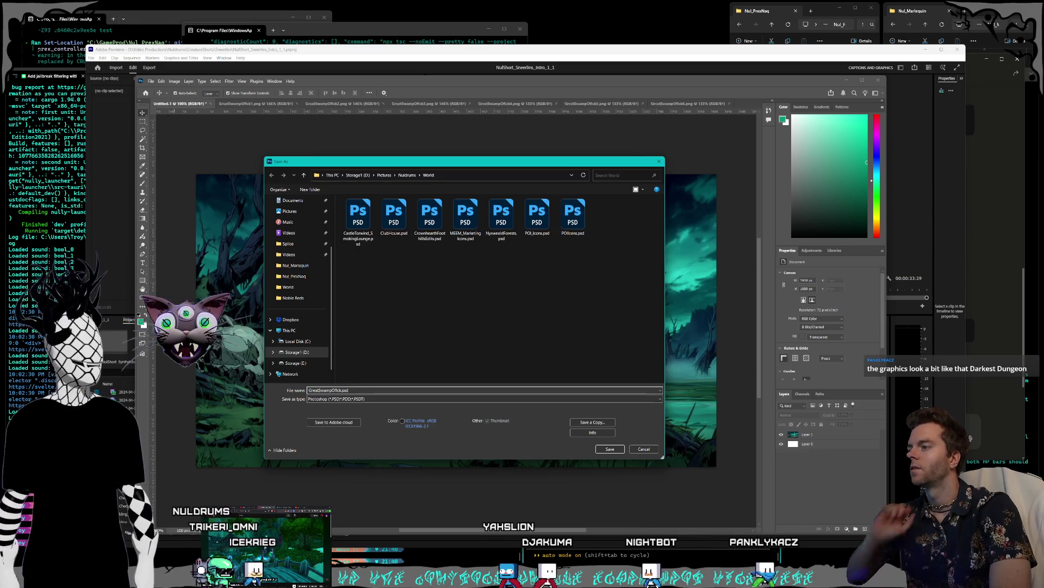
pyautogui.press('Return')
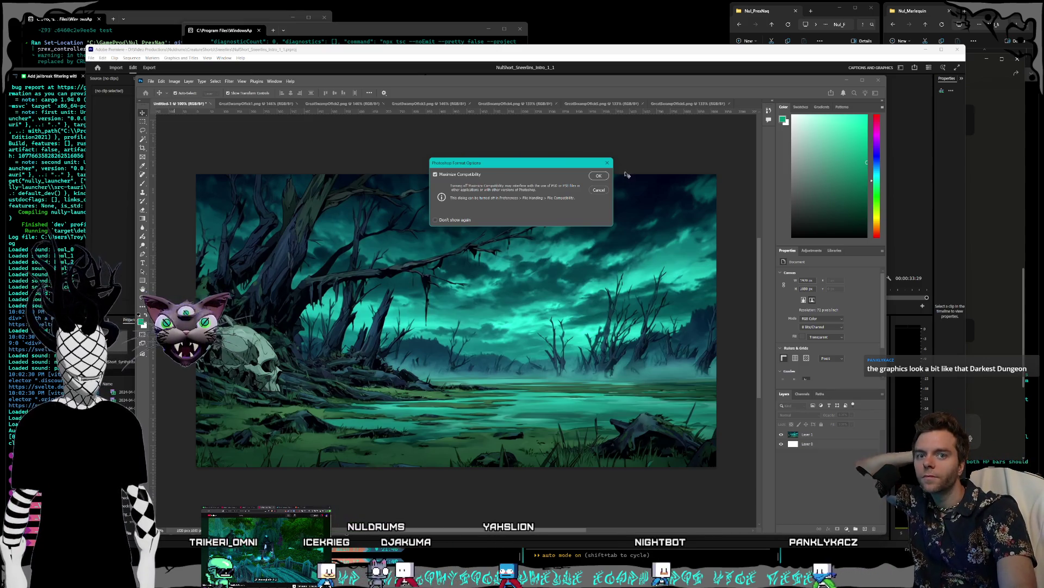
pyautogui.press('Return')
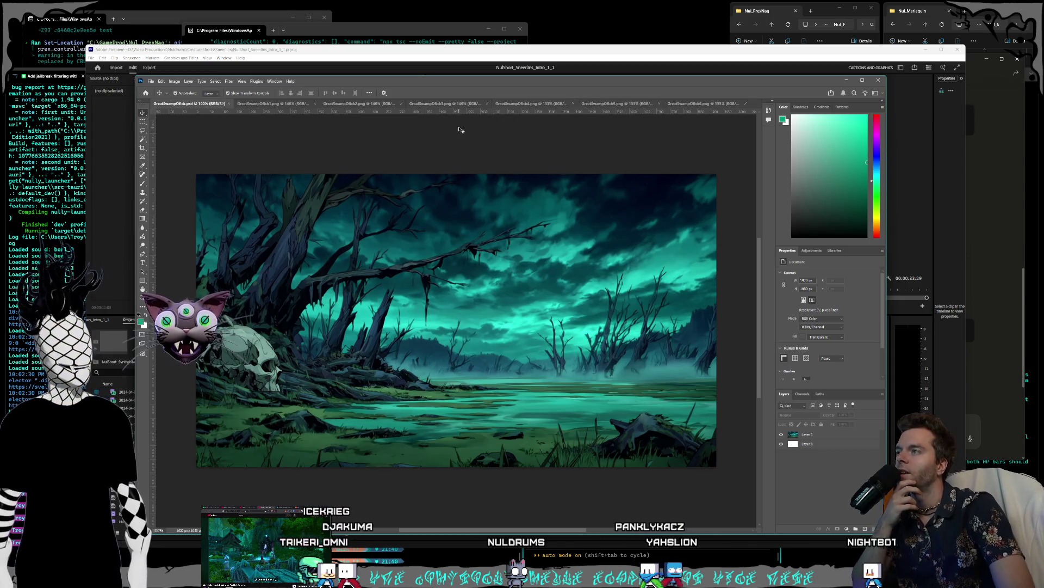
# Convert GreatSwampOfick2.png's Background into an editable Layer 0.
pyautogui.click(264, 104)
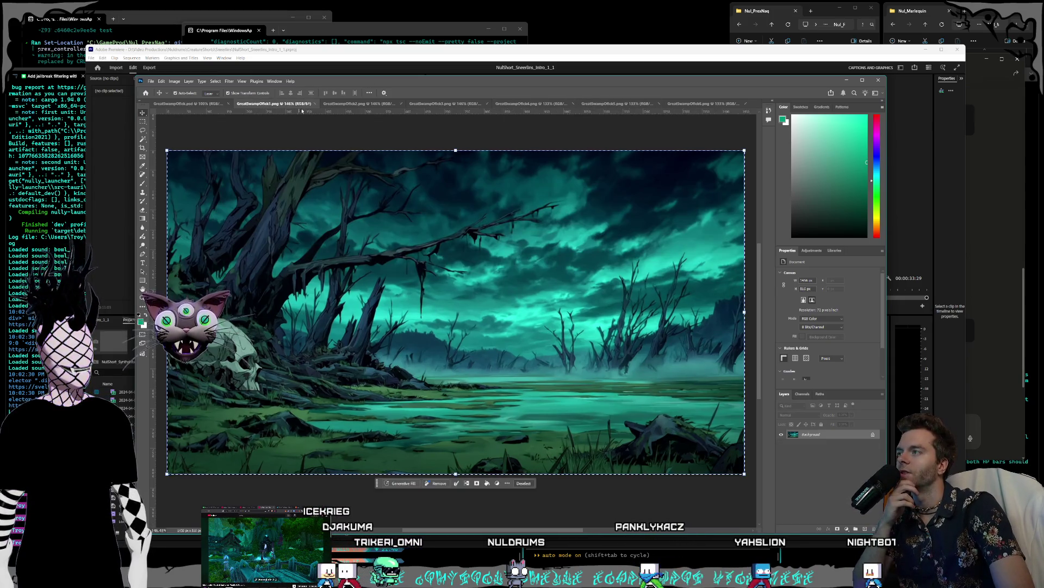
pyautogui.click(346, 105)
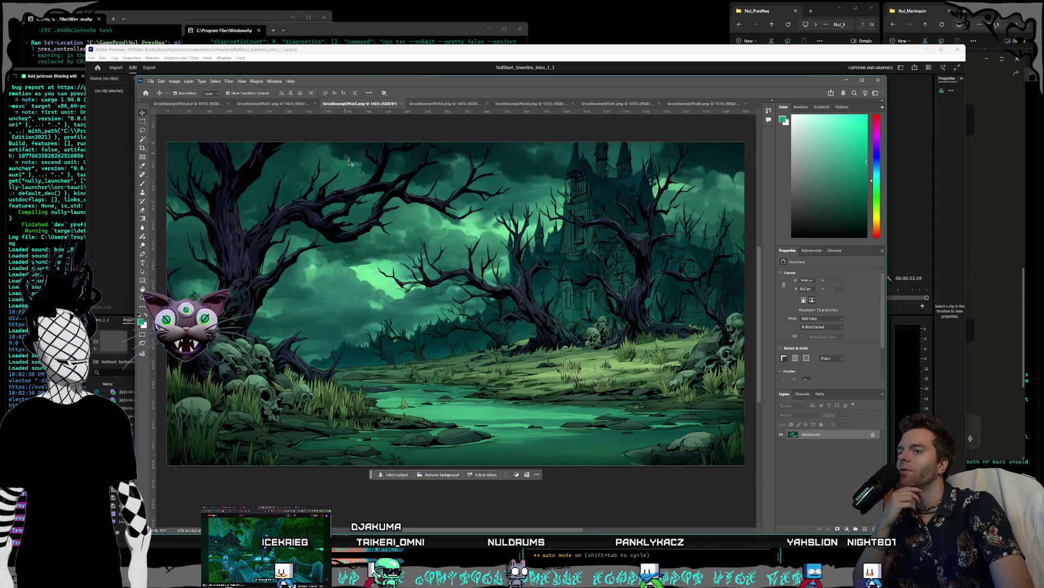
pyautogui.doubleClick(816, 434)
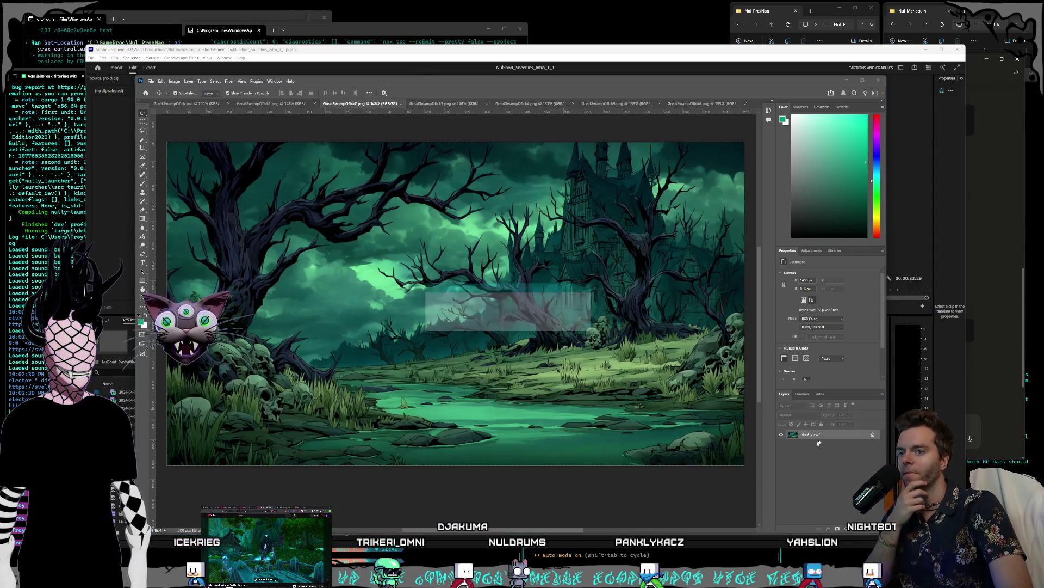
pyautogui.press('Return')
# Select and copy the whole castle swamp image for the GreatSwampOfick.psd composite.
pyautogui.click(143, 121)
pyautogui.moveTo(167, 142)
pyautogui.mouseDown()
pyautogui.moveTo(280, 245)
pyautogui.moveTo(664, 443)
pyautogui.moveTo(743, 466)
pyautogui.mouseUp()
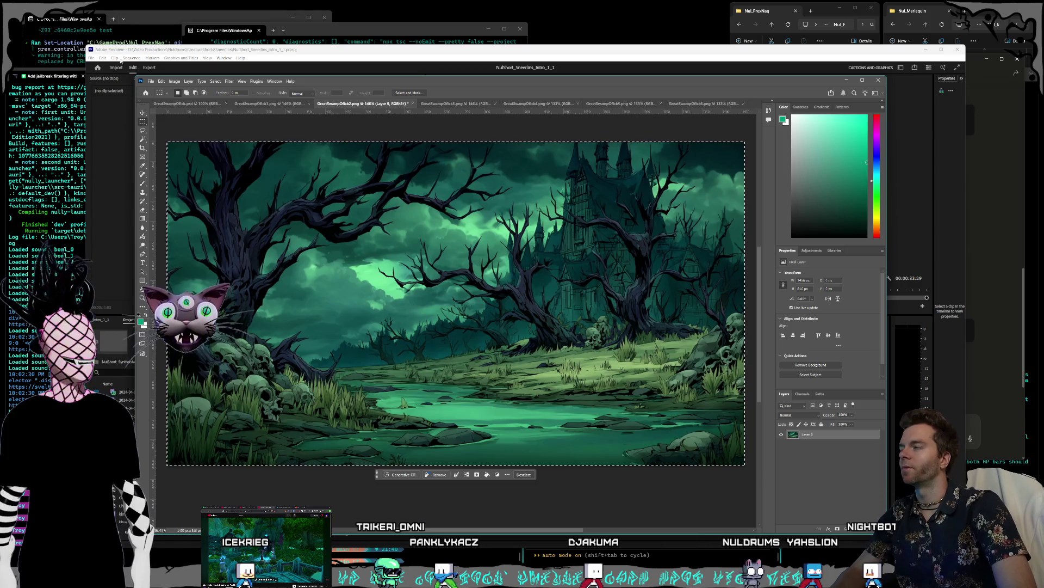
pyautogui.click(161, 81)
pyautogui.click(185, 127)
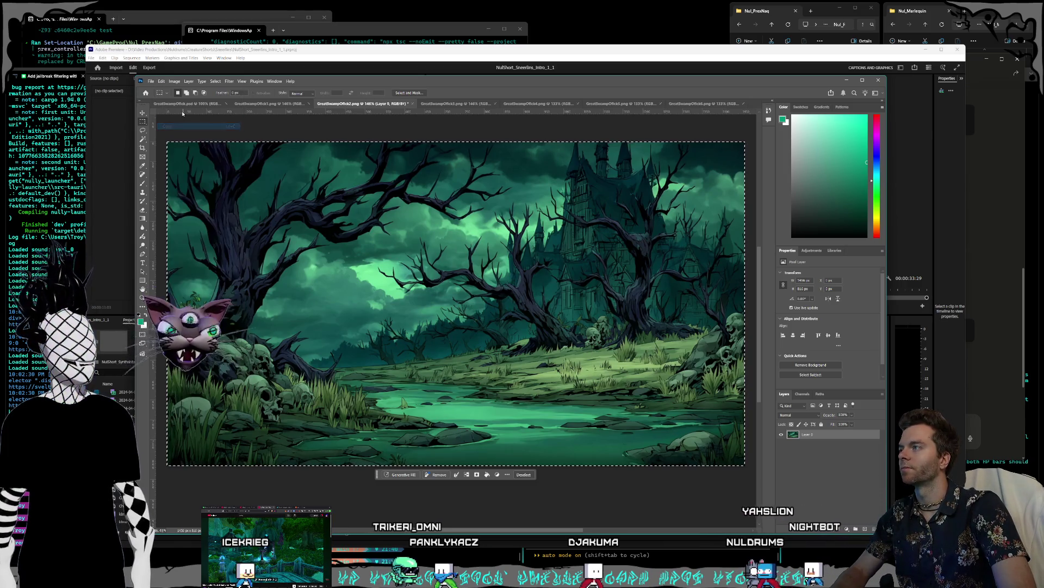
pyautogui.click(186, 105)
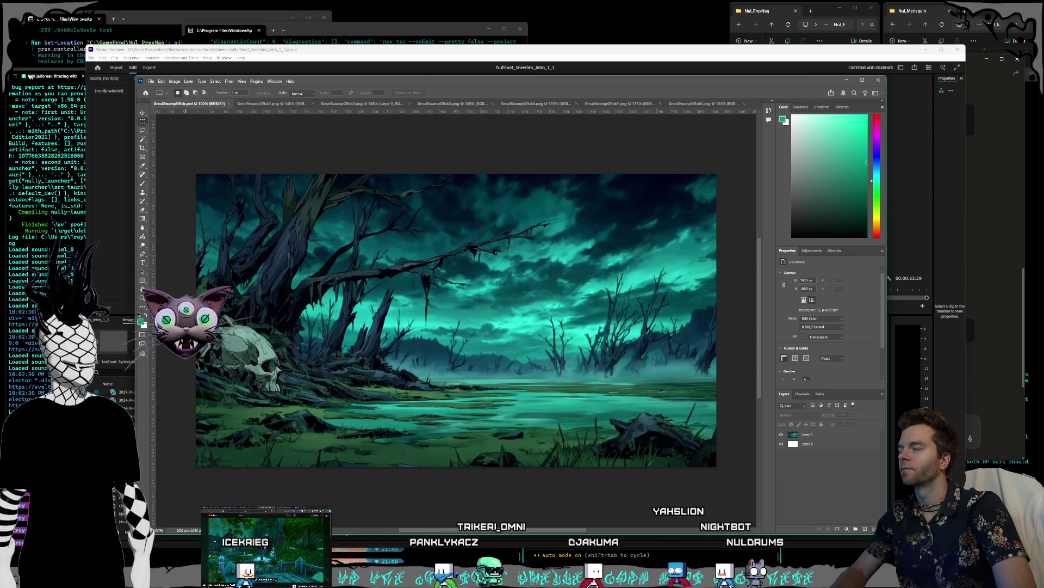
# Paste the castle swamp as a new layer, align it top-left and scale it to fill the canvas.
pyautogui.click(161, 81)
pyautogui.click(179, 142)
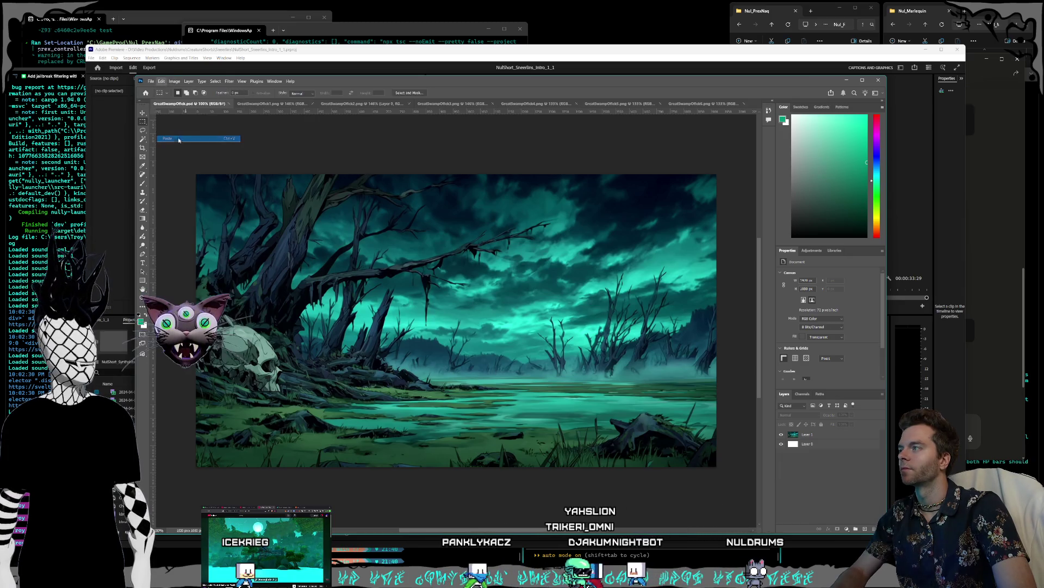
pyautogui.press('v')
pyautogui.moveTo(378, 292); pyautogui.dragTo(311, 257)
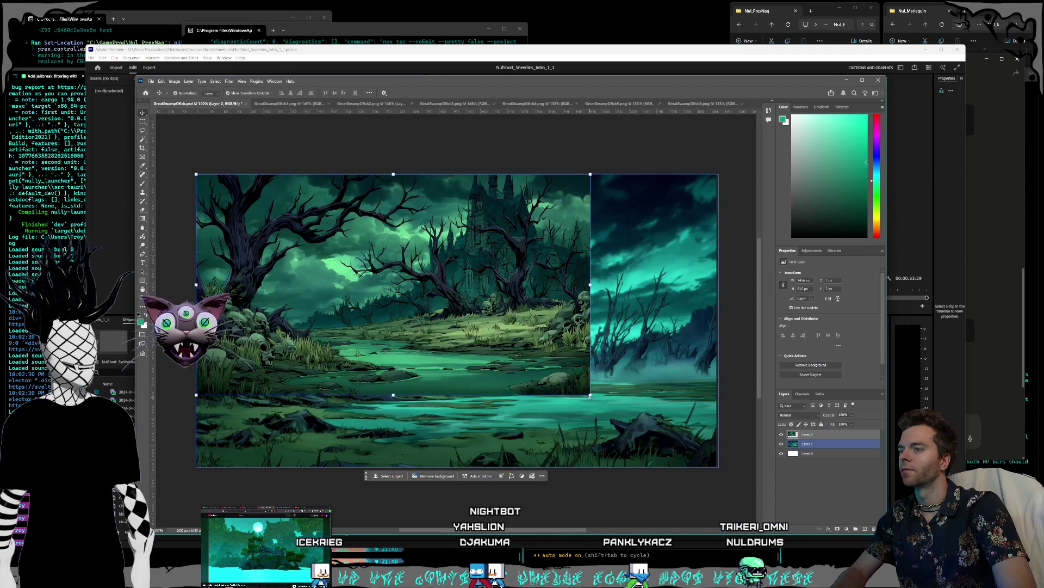
pyautogui.moveTo(590, 393); pyautogui.dragTo(723, 461)
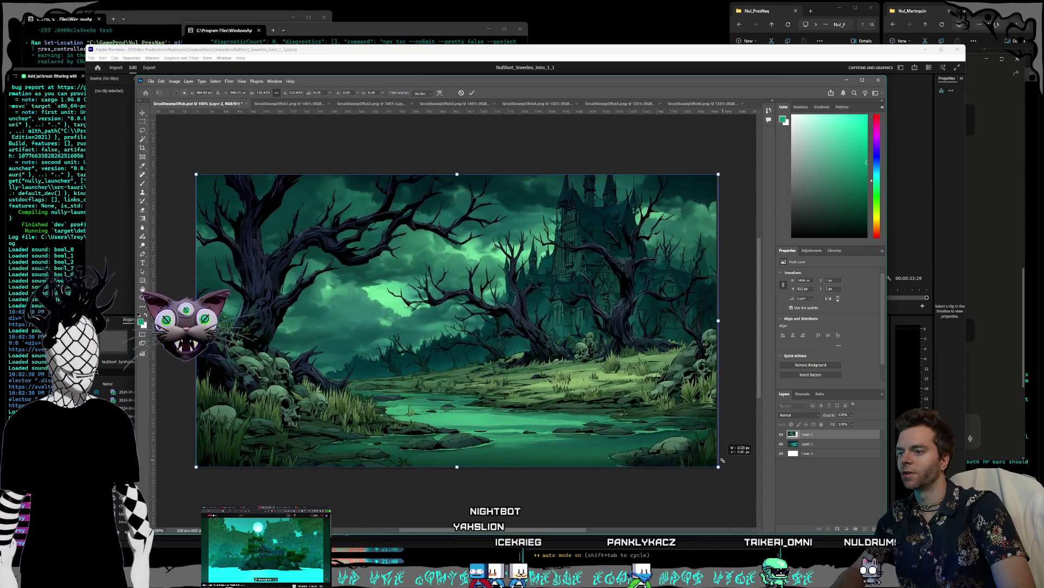
pyautogui.press('Left')
pyautogui.press('Left')
pyautogui.press('Left')
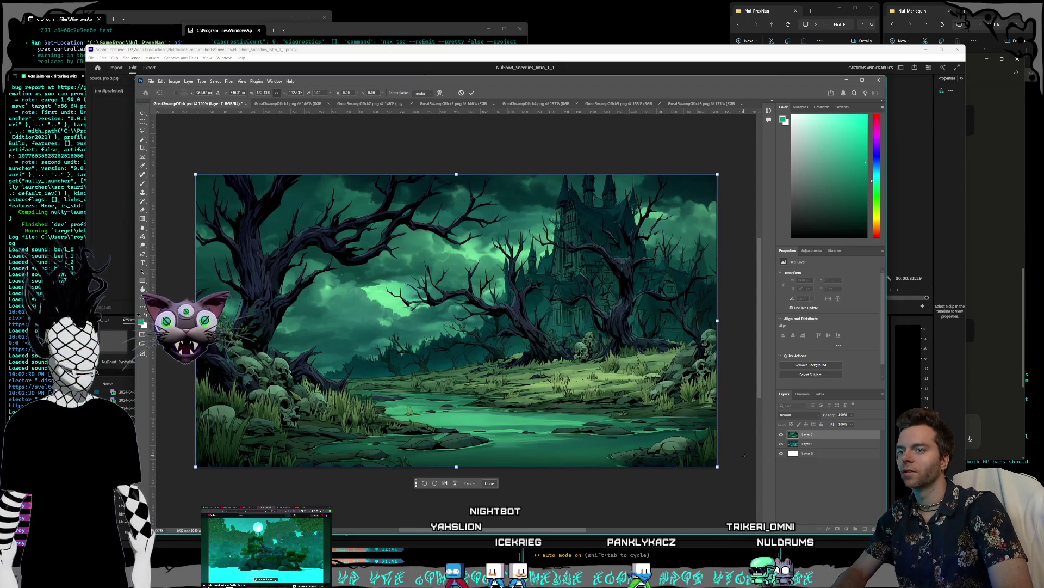
pyautogui.press('Left')
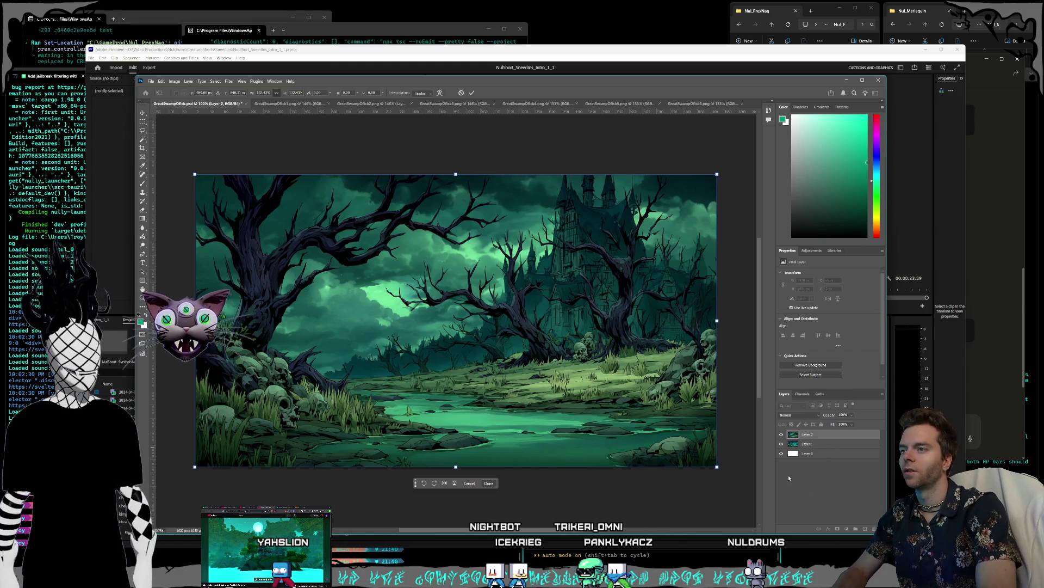
pyautogui.press('Return')
pyautogui.click(770, 473)
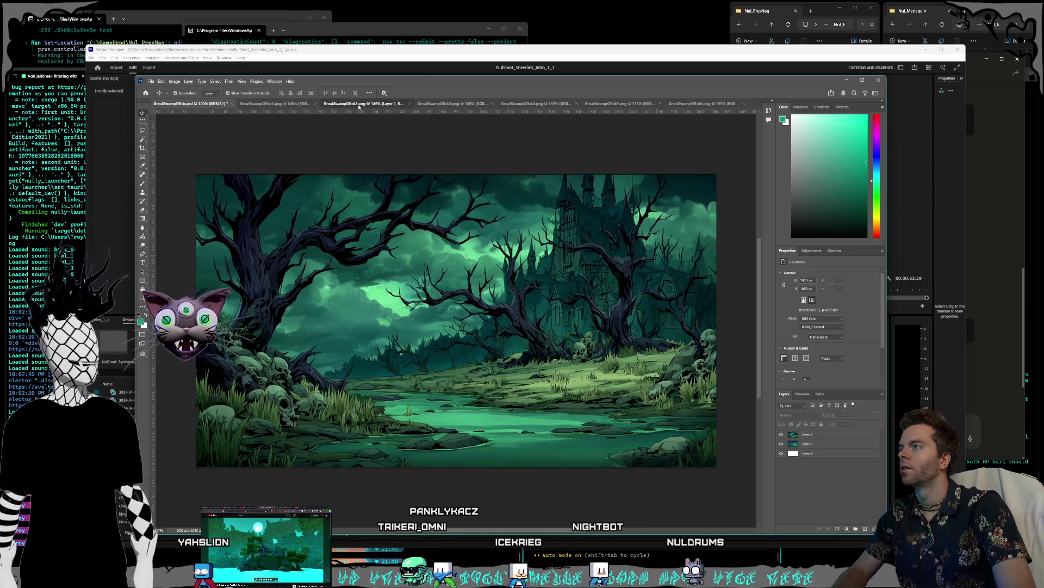
# Unlock GreatSwampOfick3.png's background as Layer 0 and select the whole misty algae swamp.
pyautogui.click(451, 104)
pyautogui.hotkey('ctrl', 'z')
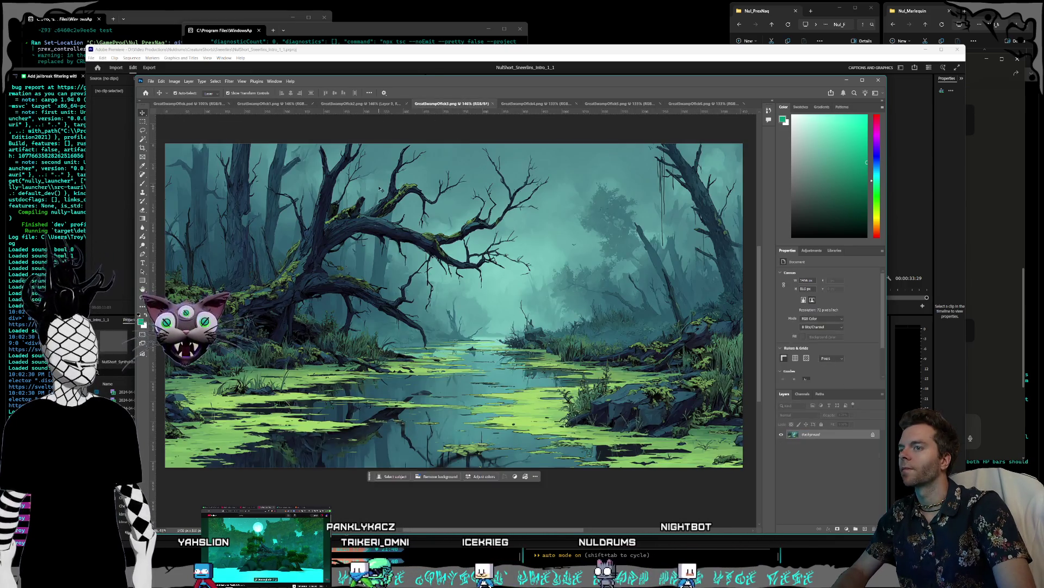
pyautogui.doubleClick(819, 436)
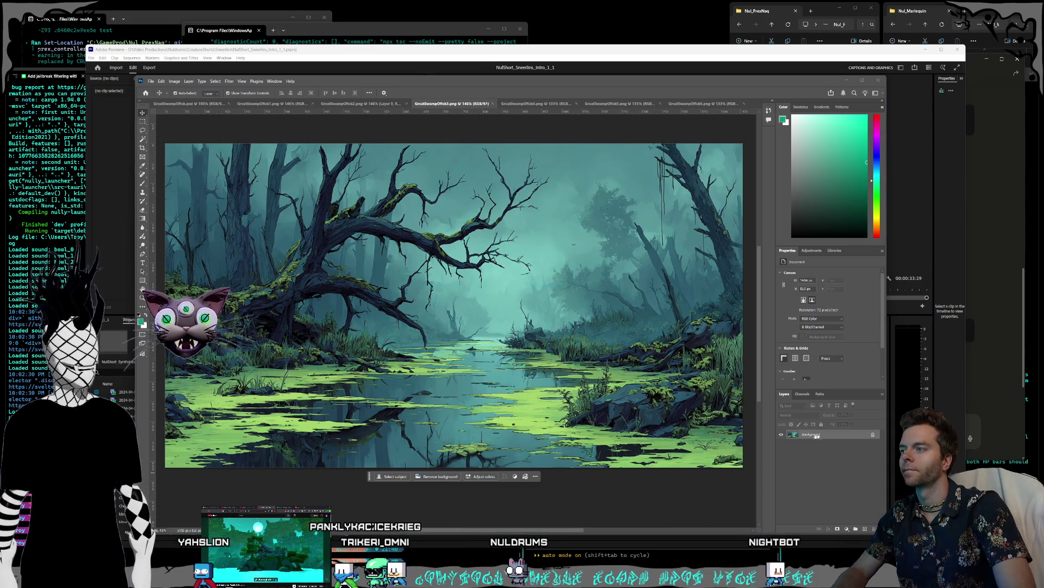
pyautogui.click(593, 302)
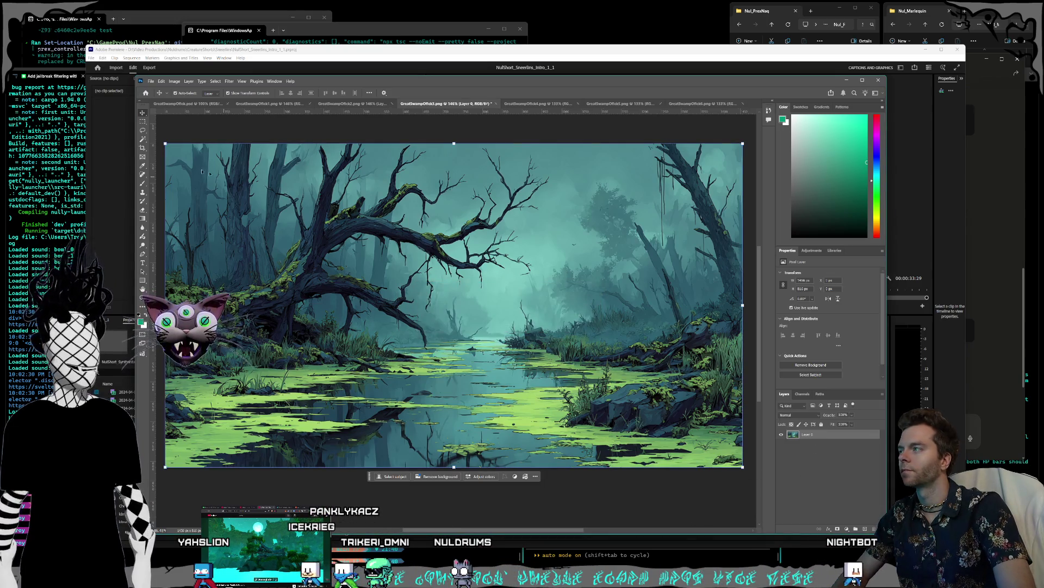
pyautogui.moveTo(491, 349); pyautogui.dragTo(720, 471)
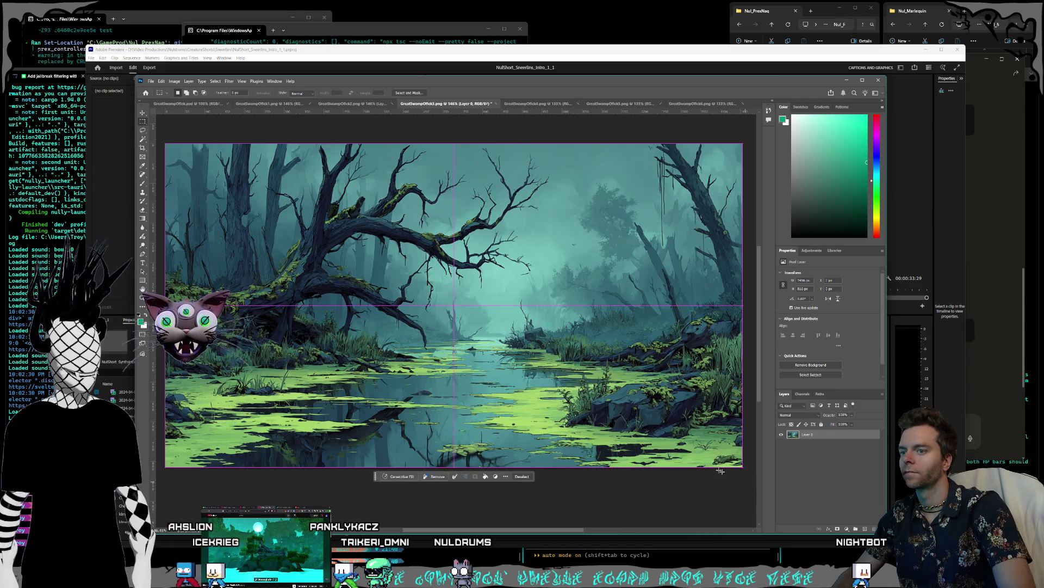
pyautogui.click(151, 80)
pyautogui.click(181, 106)
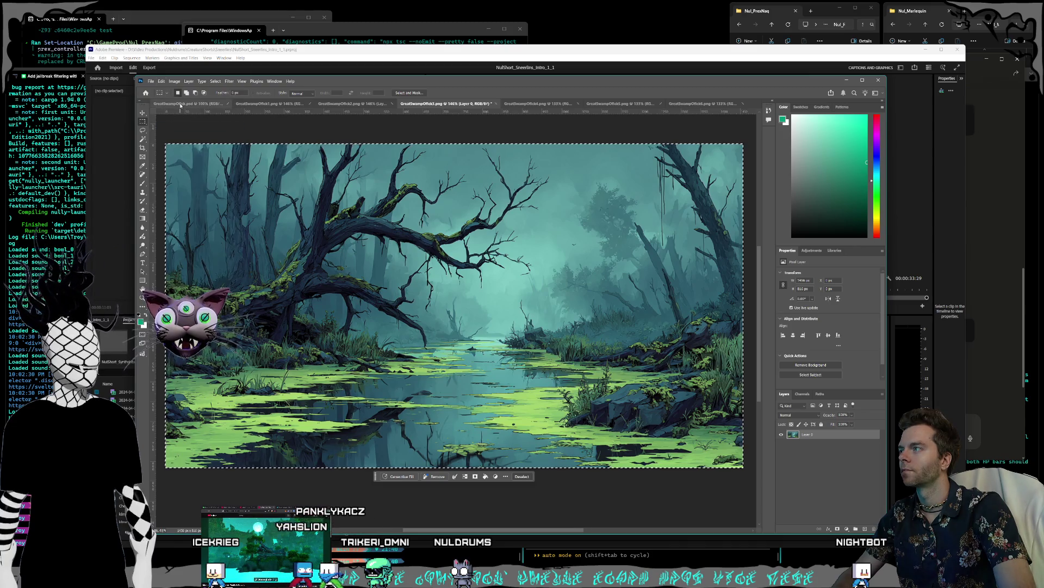
pyautogui.click(180, 106)
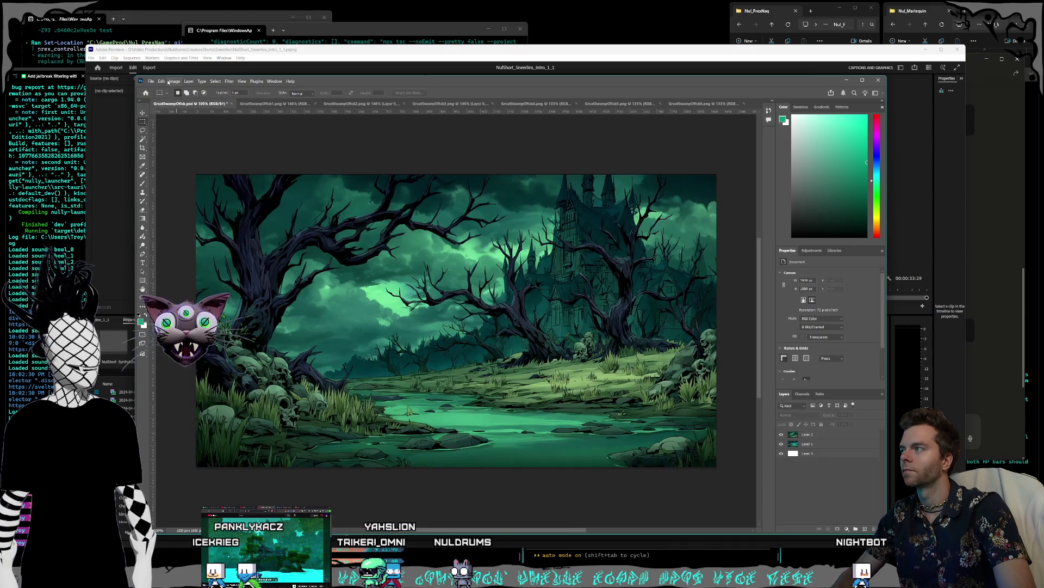
# Paste the algae swamp as a new layer, delete the white background layer, and scale it to fill the canvas.
pyautogui.click(161, 81)
pyautogui.click(171, 140)
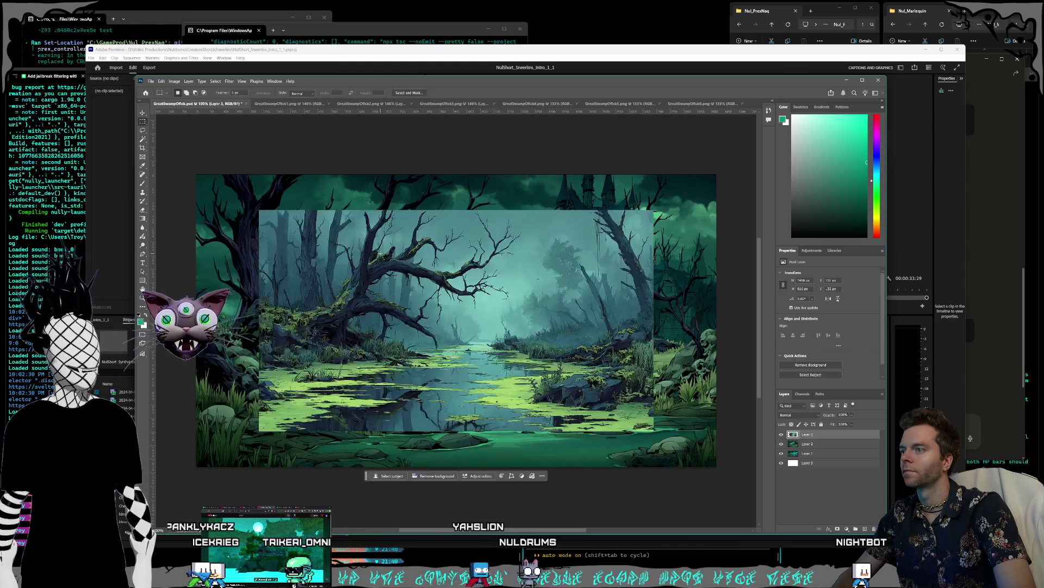
pyautogui.click(142, 113)
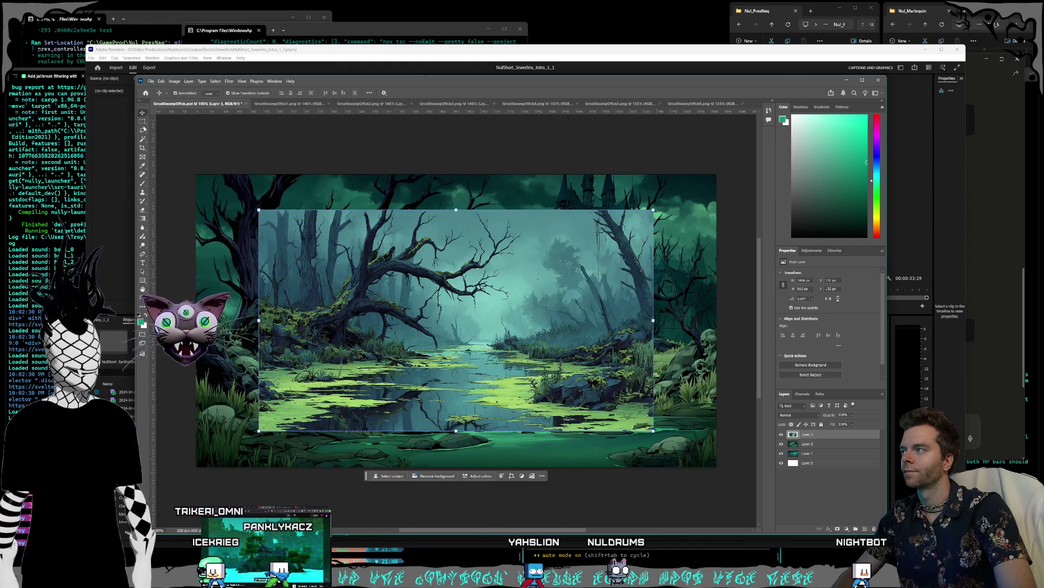
pyautogui.click(807, 462)
pyautogui.press('Delete')
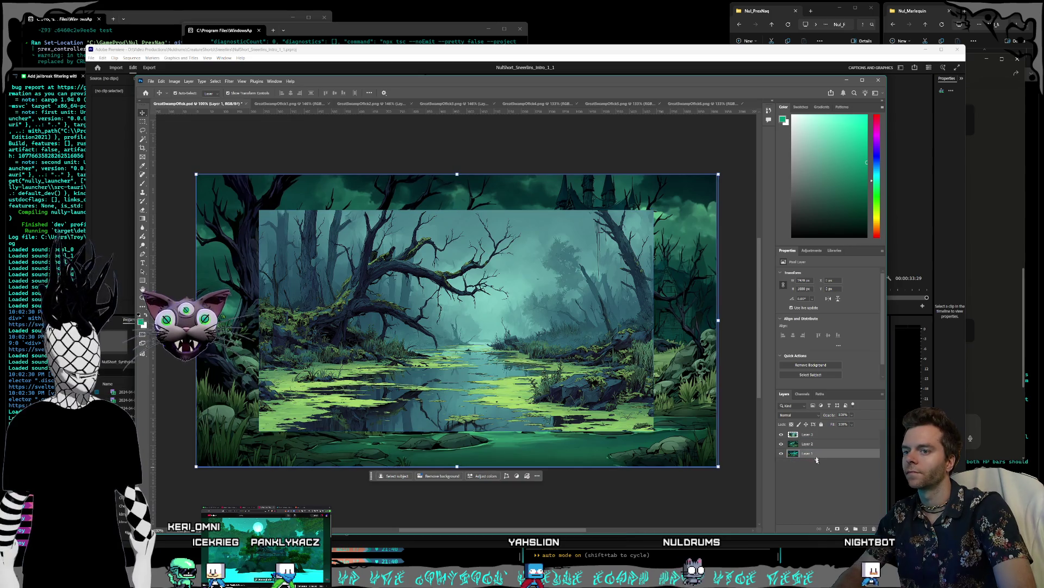
pyautogui.moveTo(380, 340)
pyautogui.mouseDown()
pyautogui.moveTo(319, 364)
pyautogui.moveTo(315, 376)
pyautogui.mouseUp()
pyautogui.moveTo(589, 245)
pyautogui.mouseDown()
pyautogui.moveTo(702, 182)
pyautogui.moveTo(724, 183)
pyautogui.mouseUp()
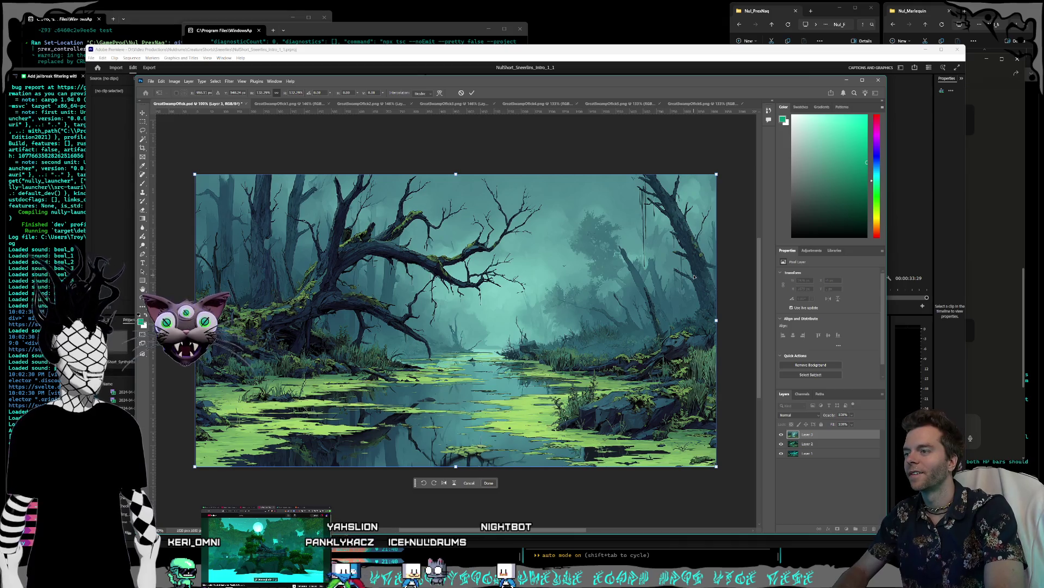
pyautogui.press('Return')
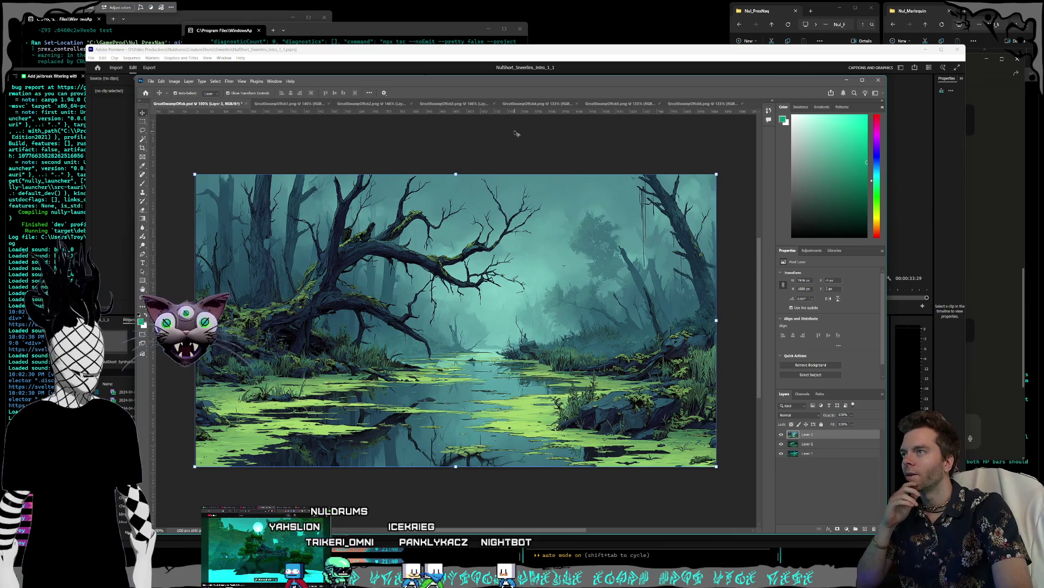
# Close the third, second and first swamp source images without saving.
pyautogui.click(442, 103)
pyautogui.click(496, 104)
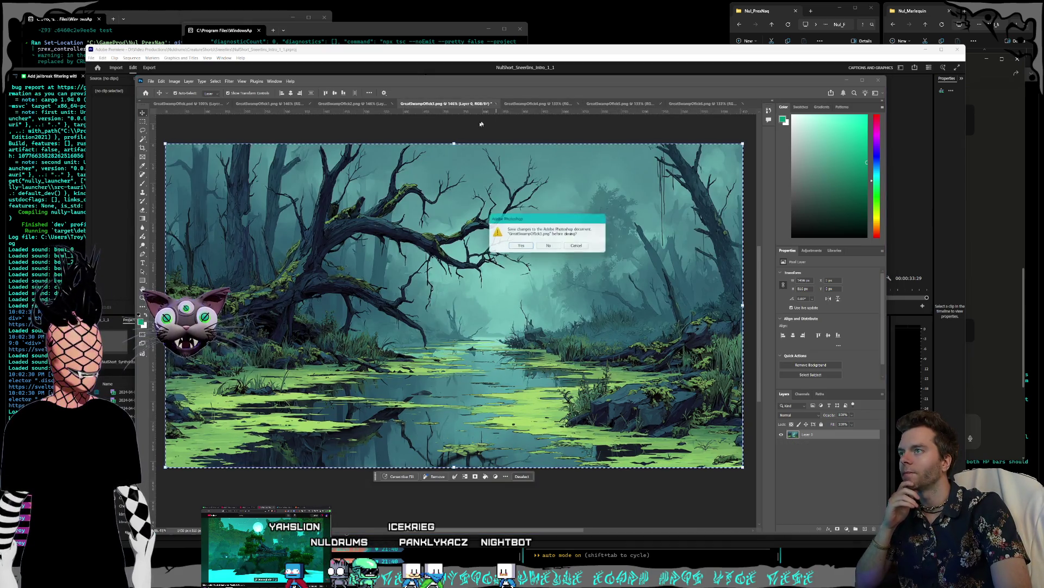
pyautogui.click(555, 248)
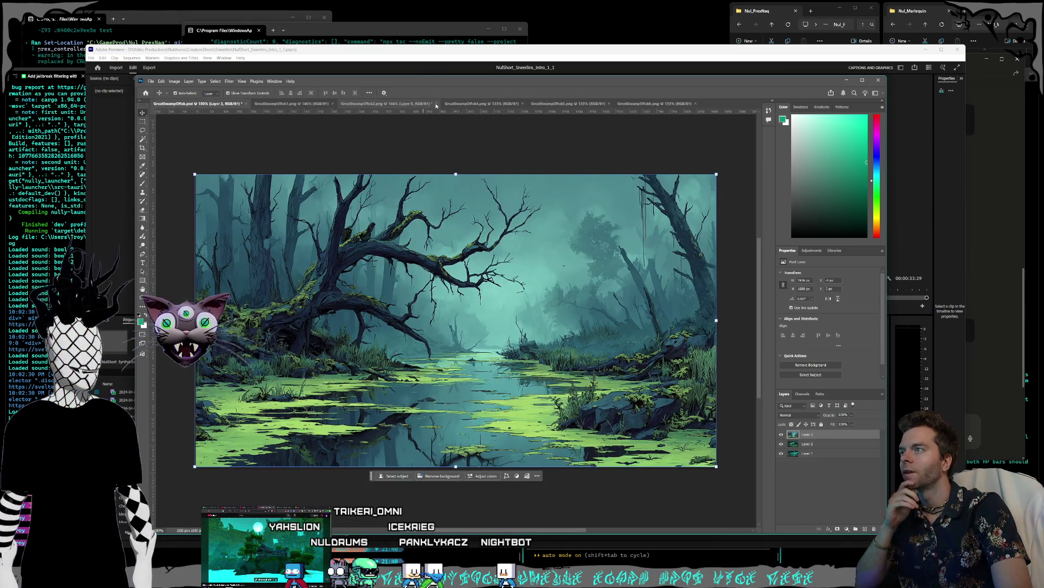
pyautogui.click(435, 104)
pyautogui.click(550, 247)
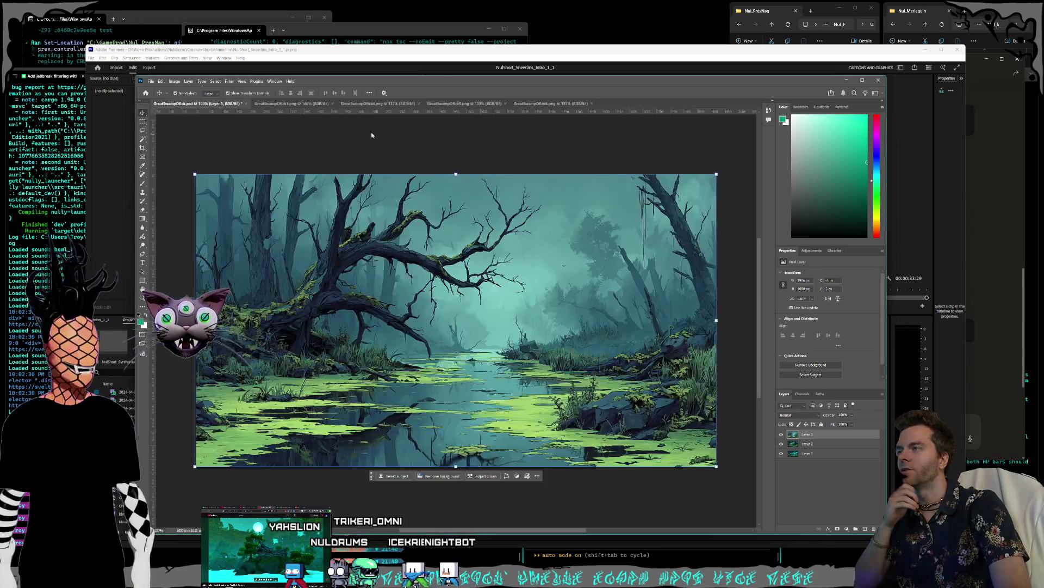
pyautogui.click(322, 104)
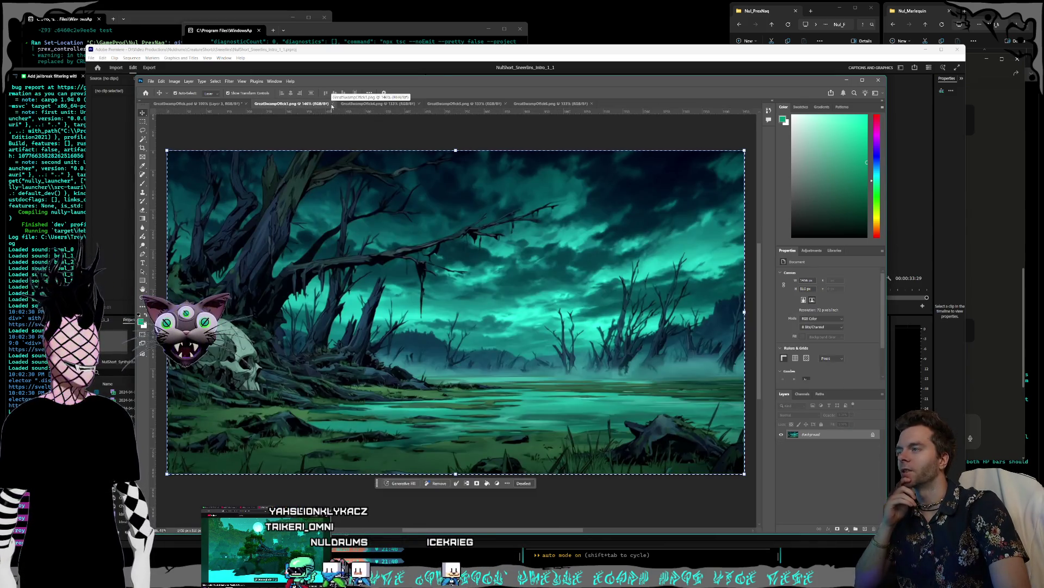
pyautogui.click(333, 104)
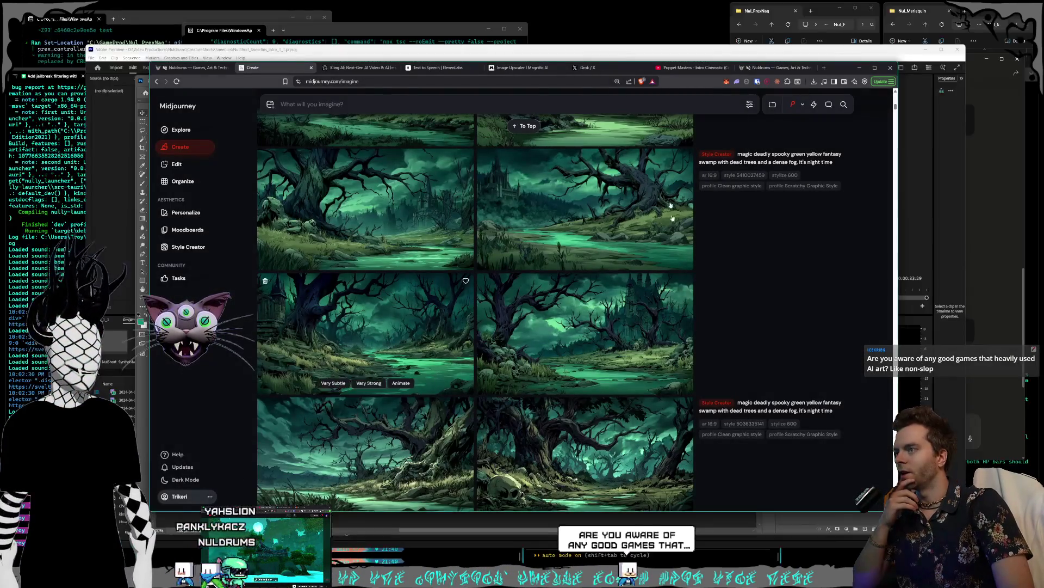
# Scroll back through earlier Midjourney generations and review the generation settings panel.
pyautogui.moveTo(834, 69); pyautogui.dragTo(839, 68)
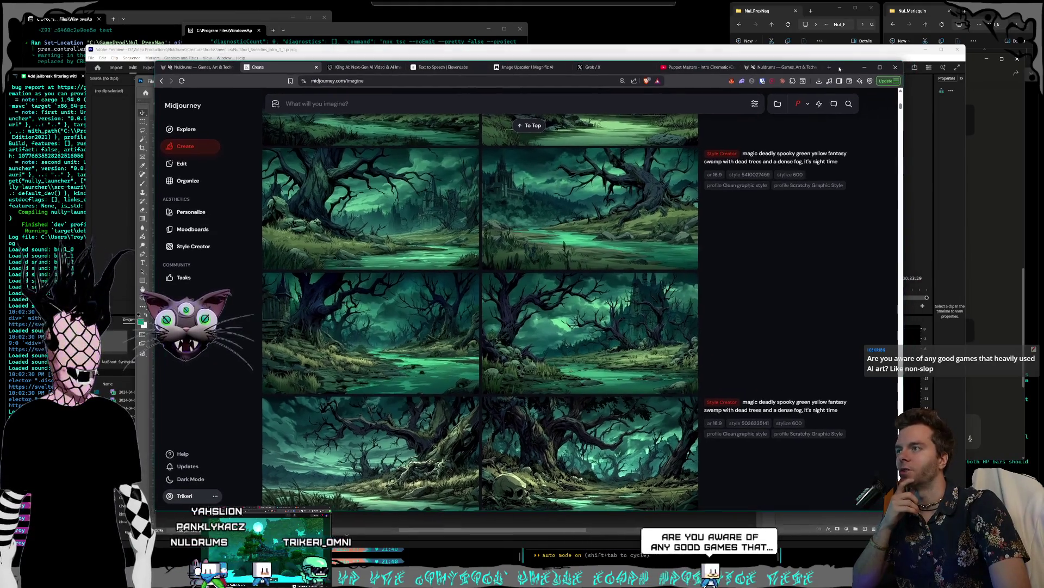
pyautogui.scroll(-10, 585, 359)
pyautogui.scroll(-15, 586, 359)
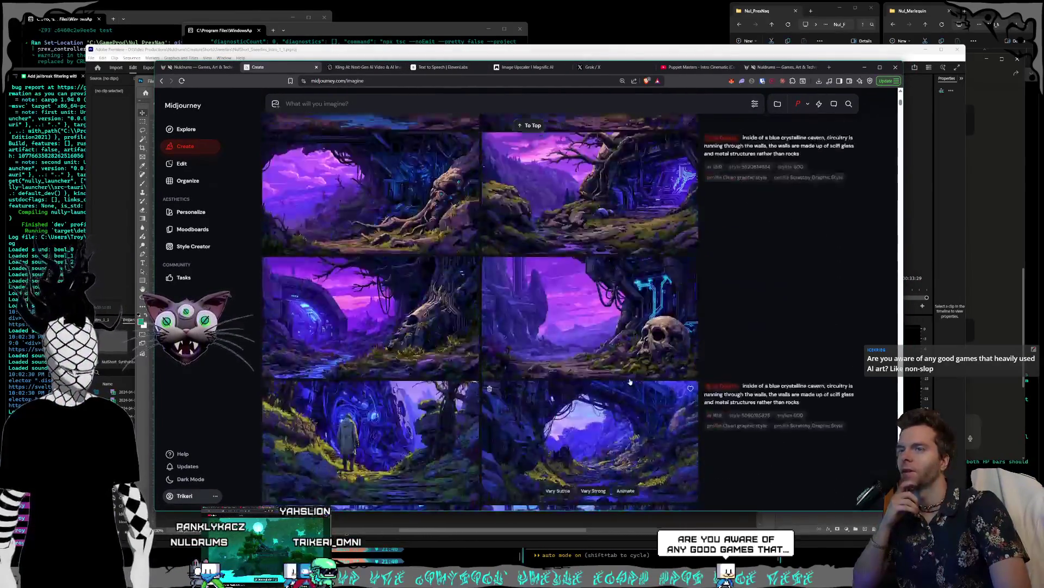
pyautogui.scroll(-10, 621, 380)
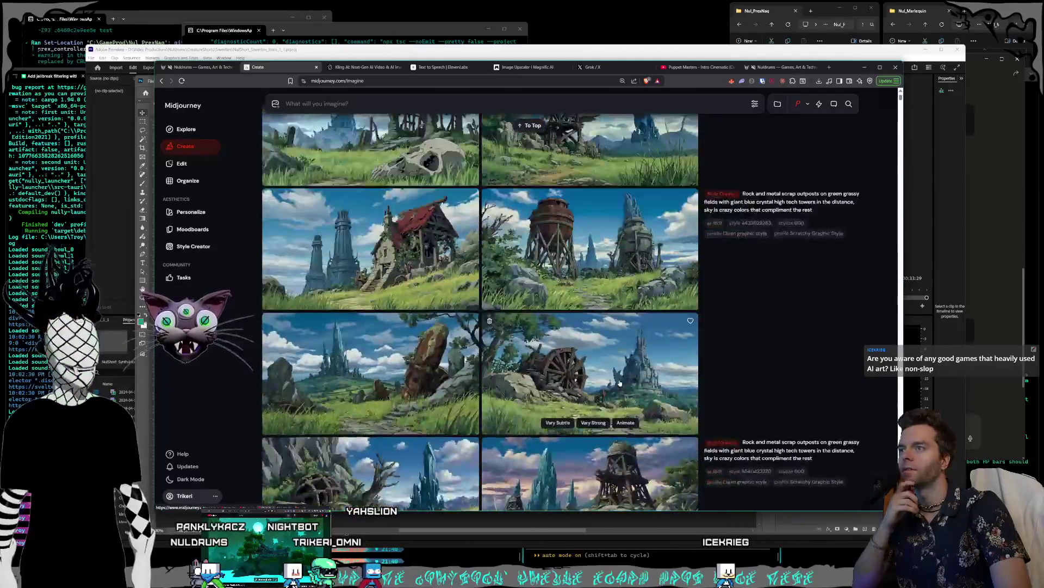
pyautogui.click(756, 104)
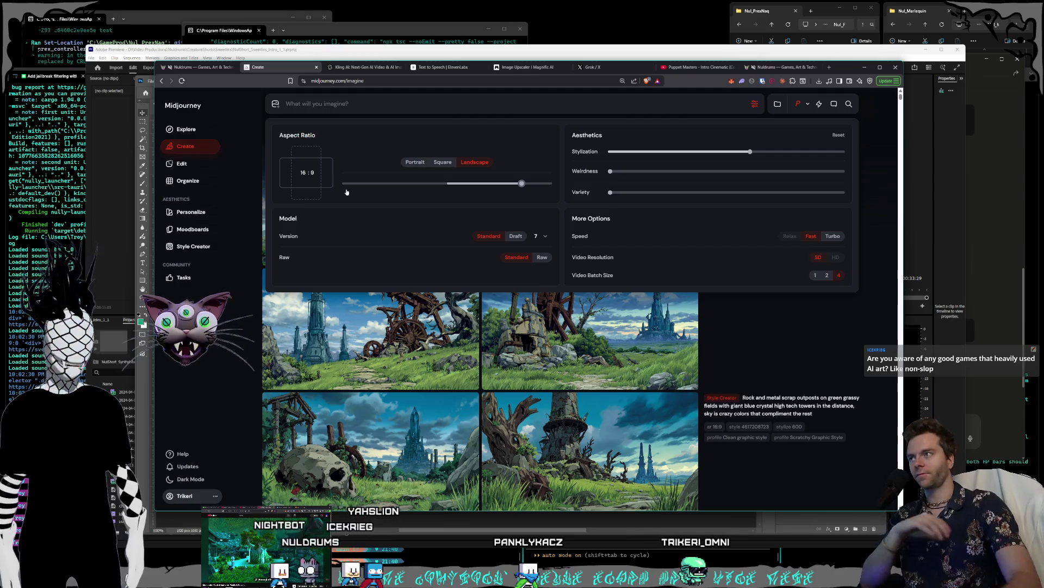
pyautogui.click(784, 342)
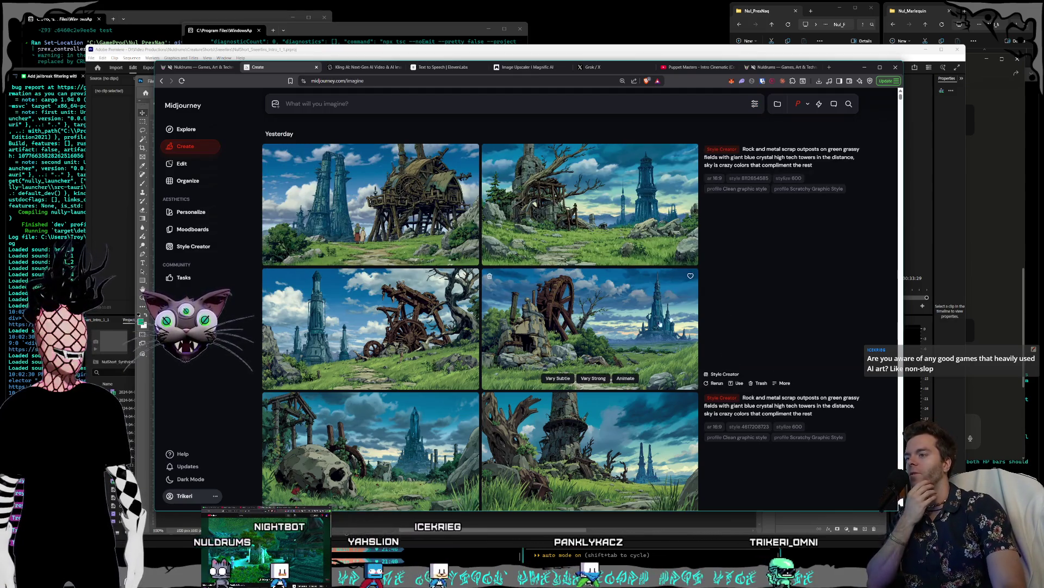
pyautogui.hotkey('alt', 'Tab')
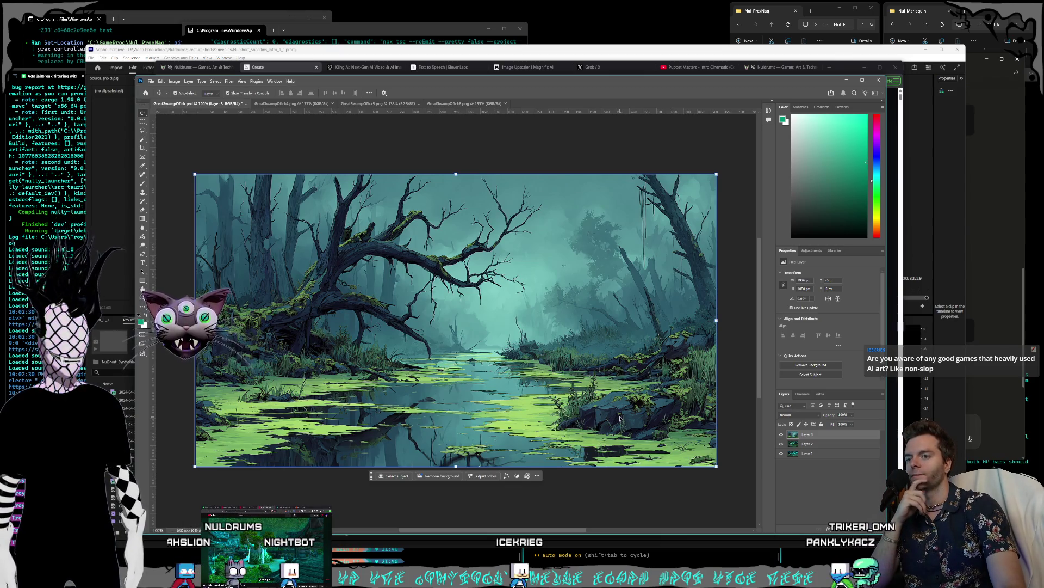
# Unlock the forest swamp image's background and select the whole image for copying.
pyautogui.click(319, 104)
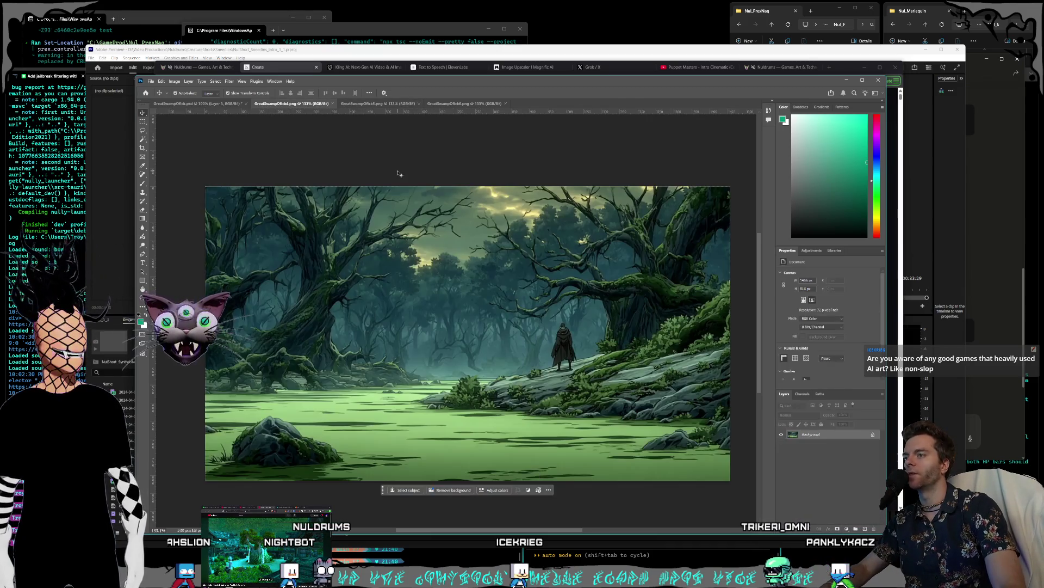
pyautogui.doubleClick(827, 435)
pyautogui.press('Return')
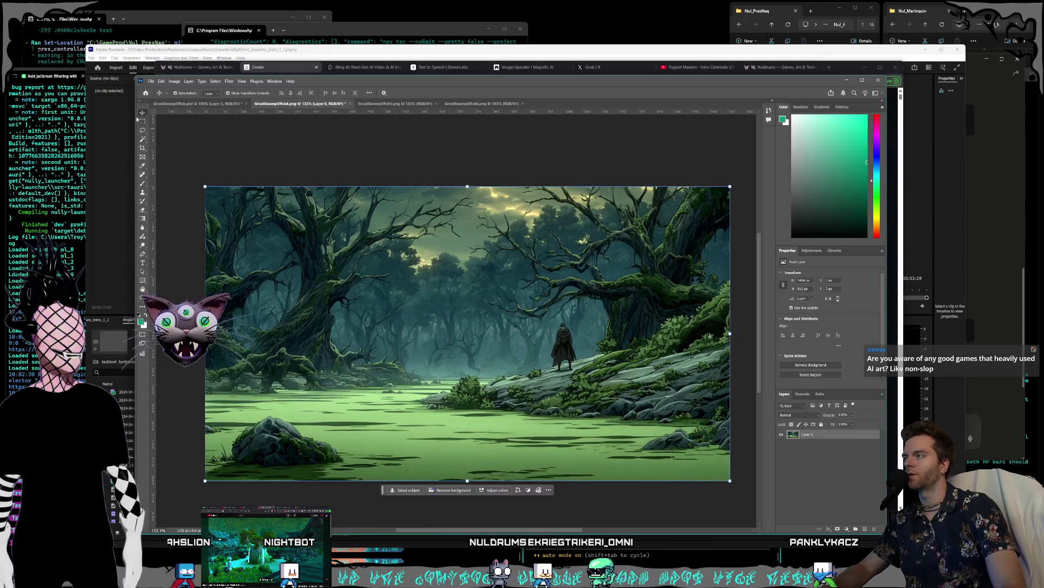
pyautogui.click(143, 121)
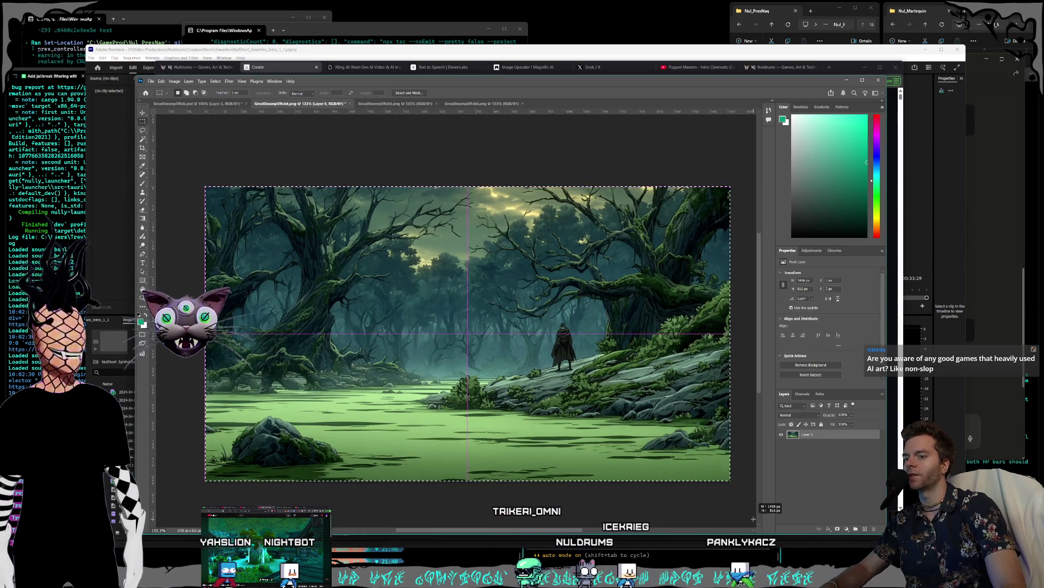
pyautogui.hotkey('ctrl', 'a')
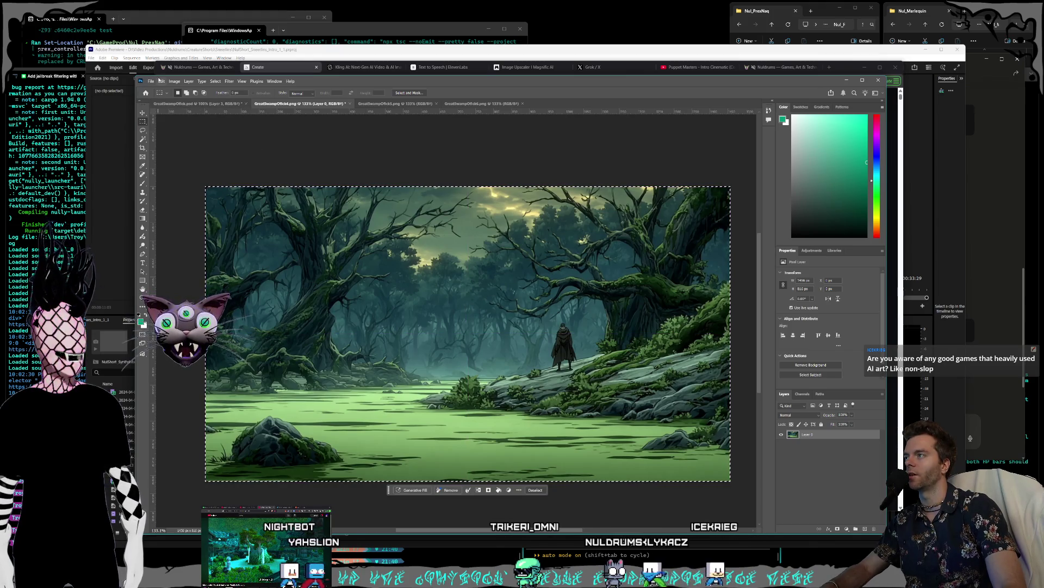
pyautogui.click(161, 81)
pyautogui.press('Escape')
# Paste the forest swamp into the composite, scale it to fill the canvas, and close its source.
pyautogui.click(188, 104)
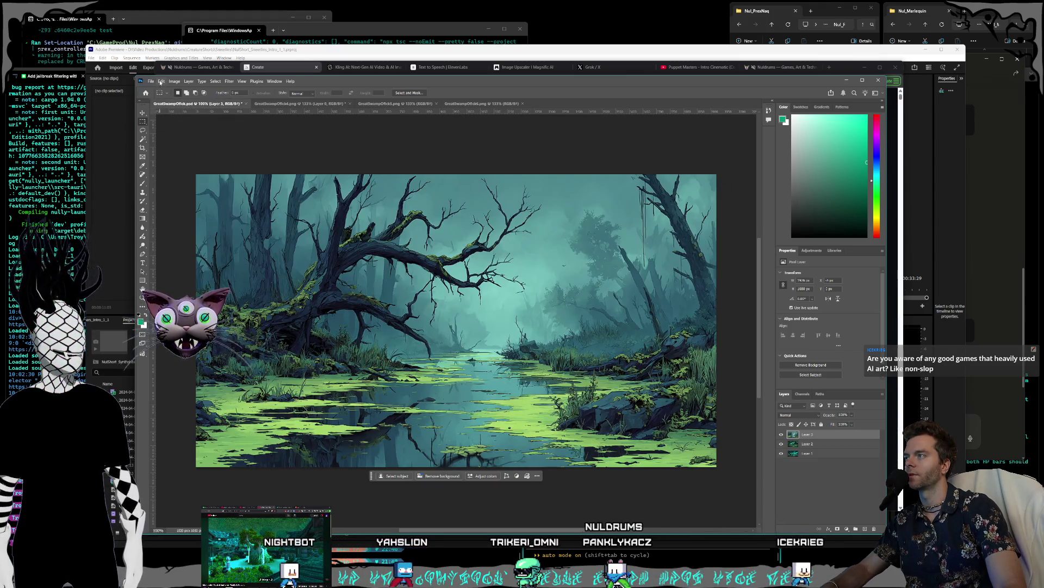
pyautogui.click(161, 81)
pyautogui.click(178, 138)
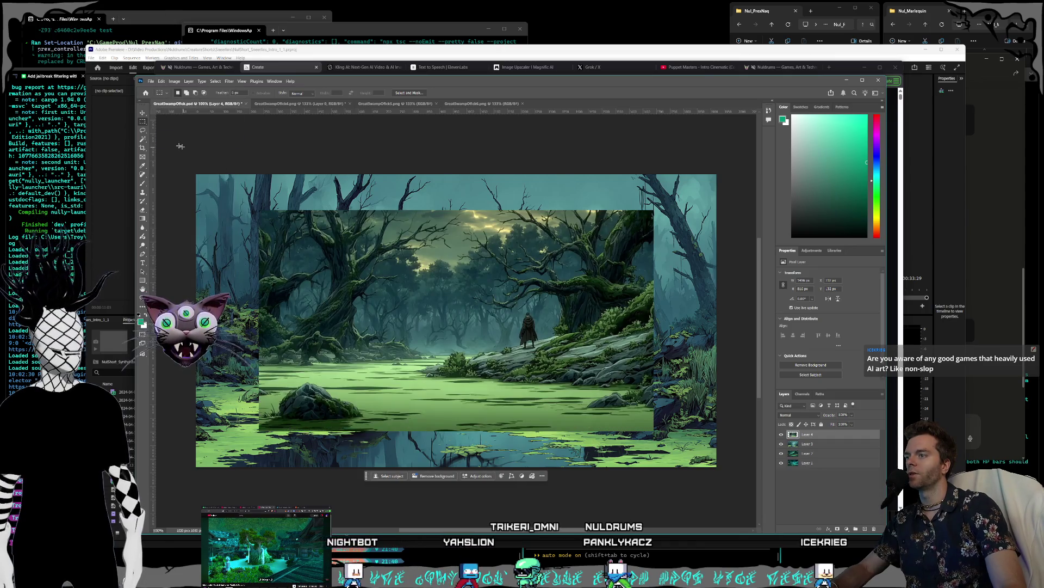
pyautogui.moveTo(330, 276); pyautogui.dragTo(395, 313)
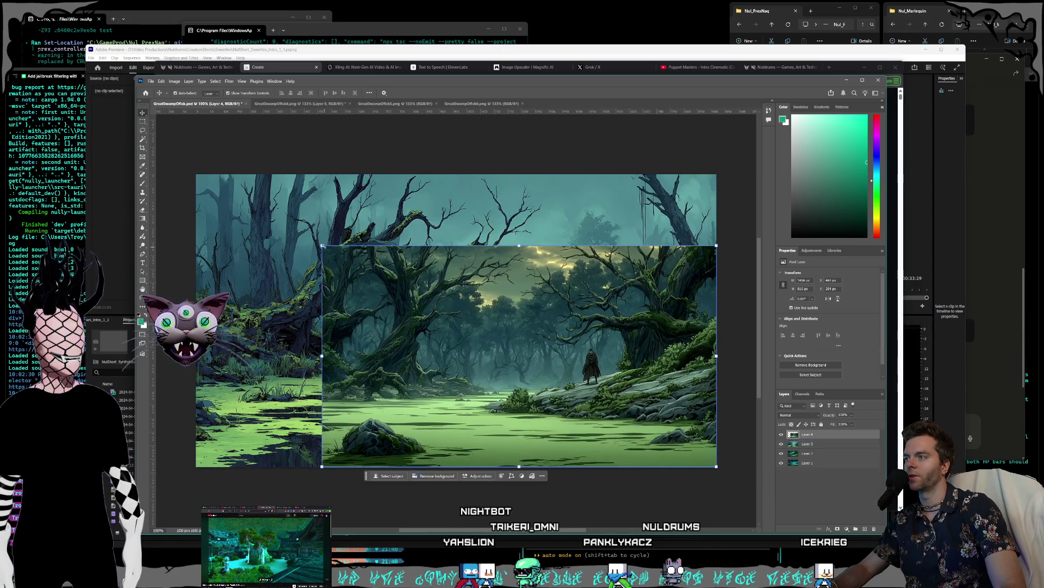
pyautogui.moveTo(322, 246)
pyautogui.mouseDown()
pyautogui.moveTo(229, 214)
pyautogui.moveTo(188, 183)
pyautogui.mouseUp()
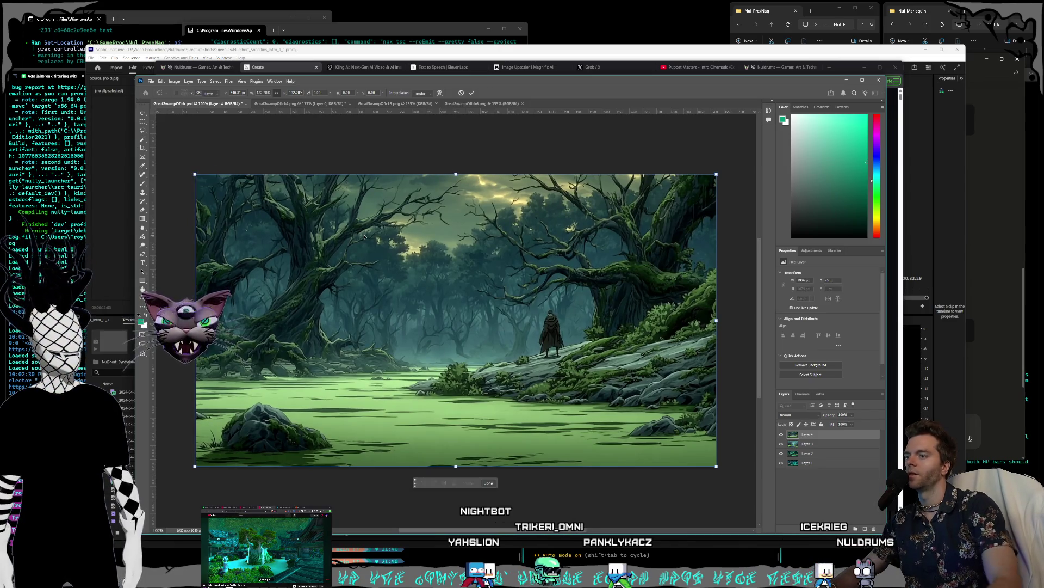
pyautogui.press('Return')
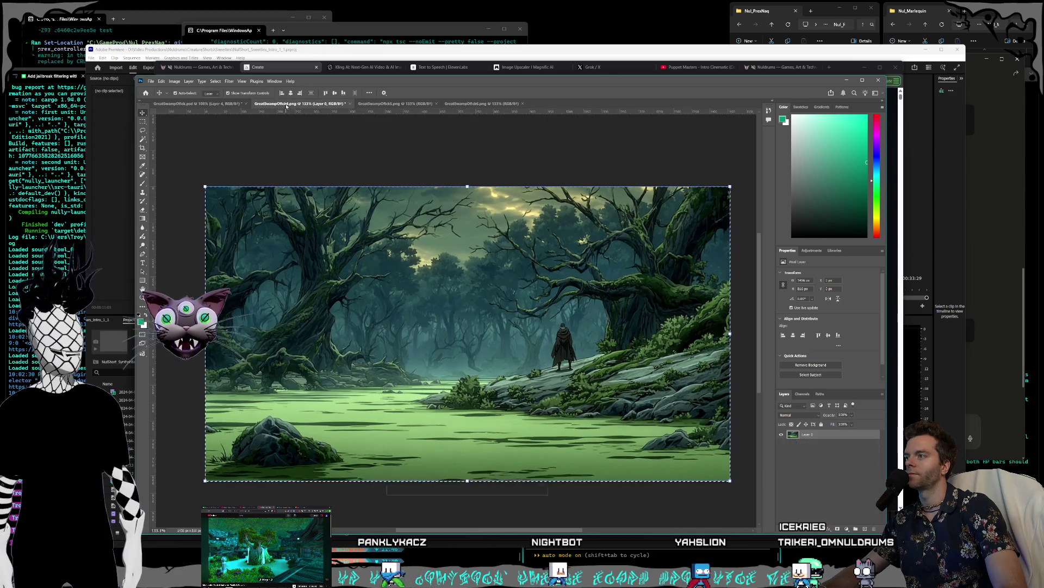
pyautogui.click(261, 103)
pyautogui.click(351, 103)
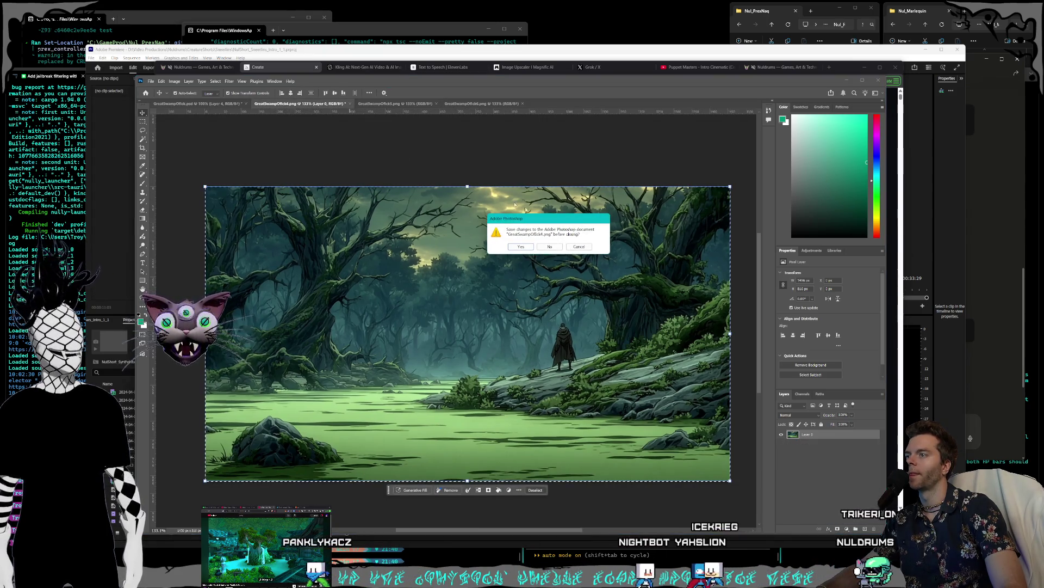
# Discard the fourth source's changes, then unlock and copy the teal fallen-tree swamp image.
pyautogui.press('n')
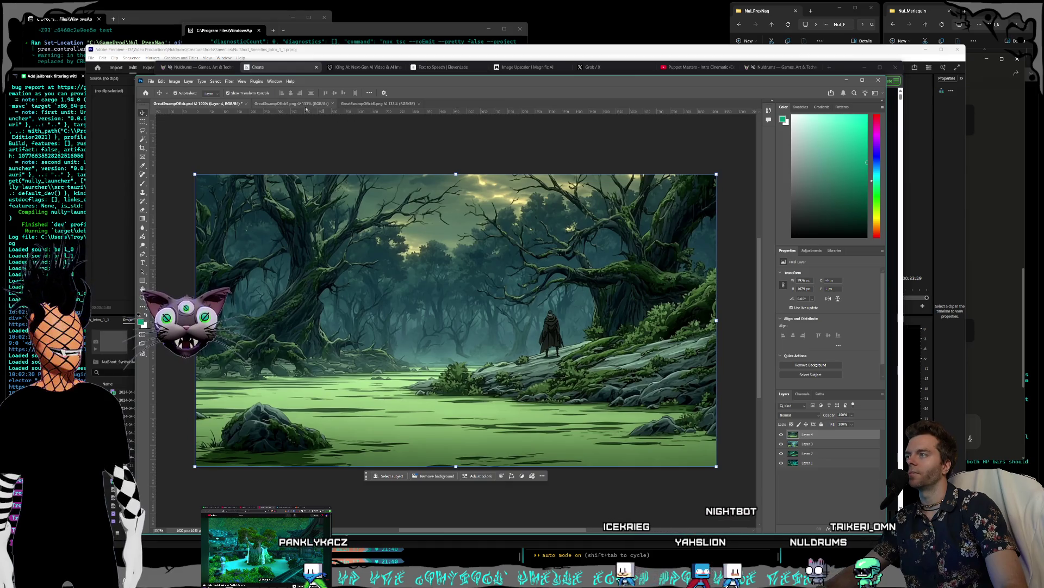
pyautogui.click(302, 103)
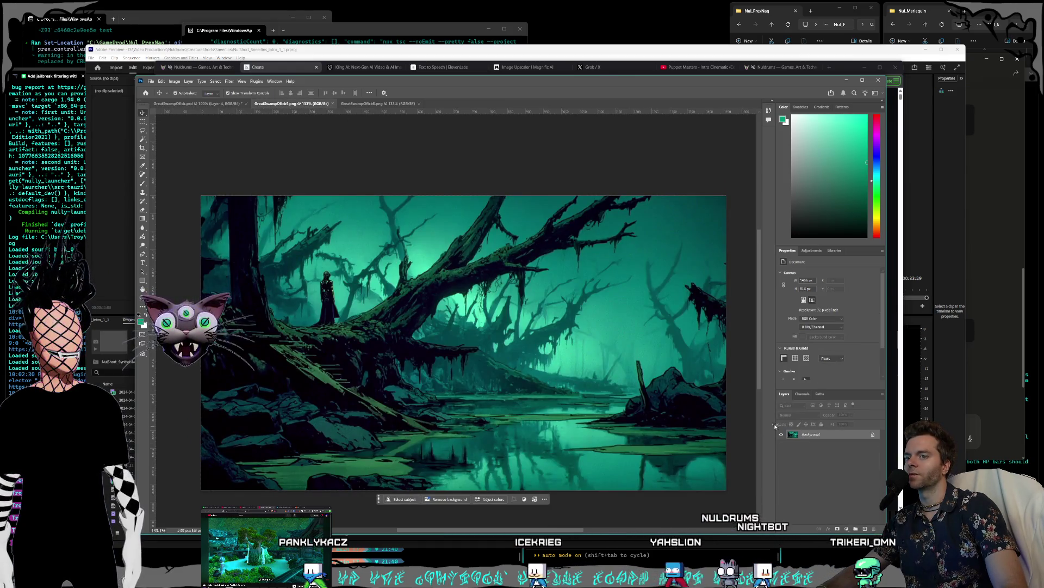
pyautogui.doubleClick(844, 434)
pyautogui.click(577, 305)
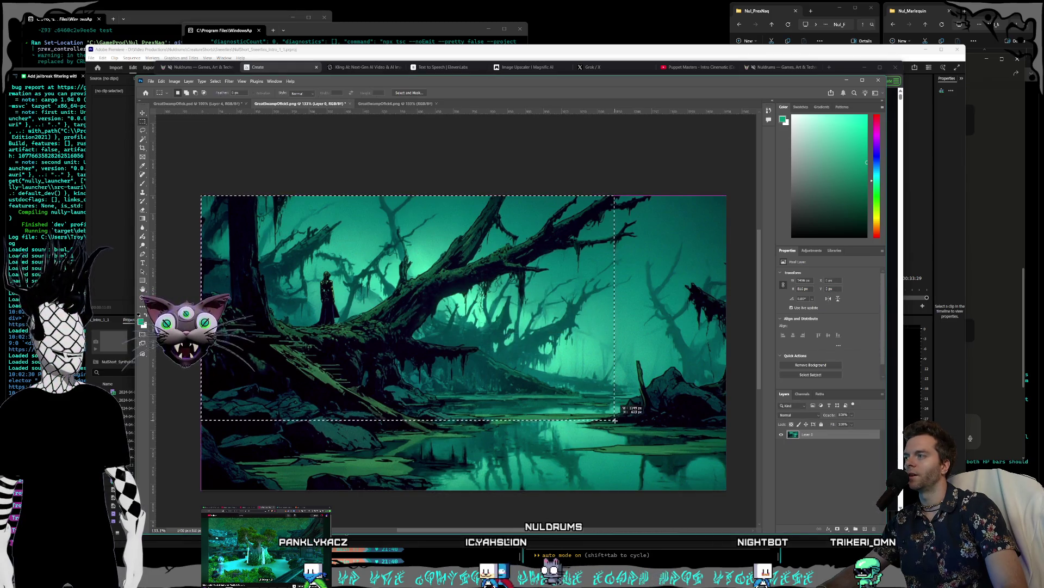
pyautogui.moveTo(729, 490); pyautogui.dragTo(730, 491)
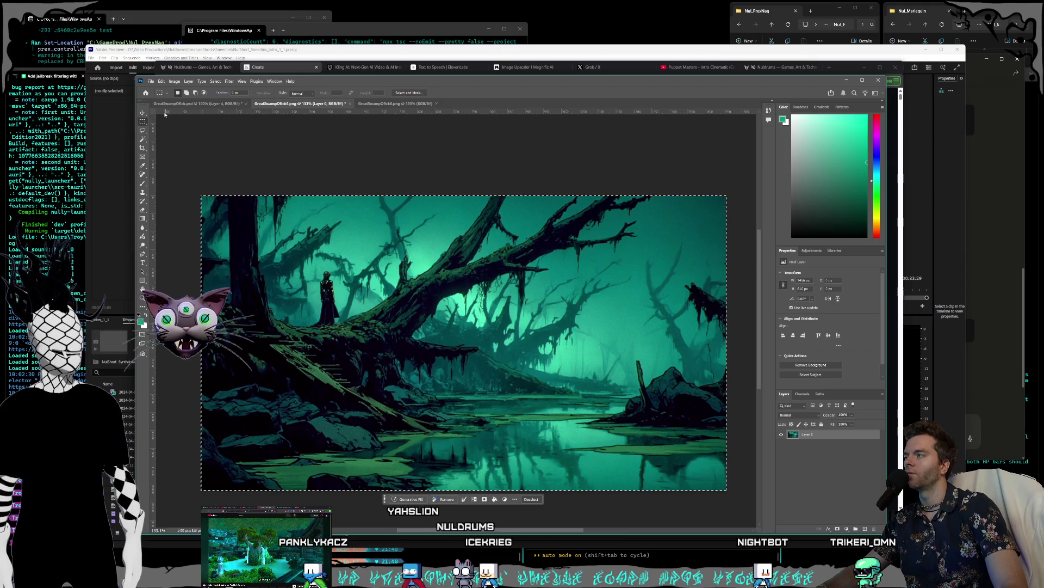
pyautogui.click(161, 81)
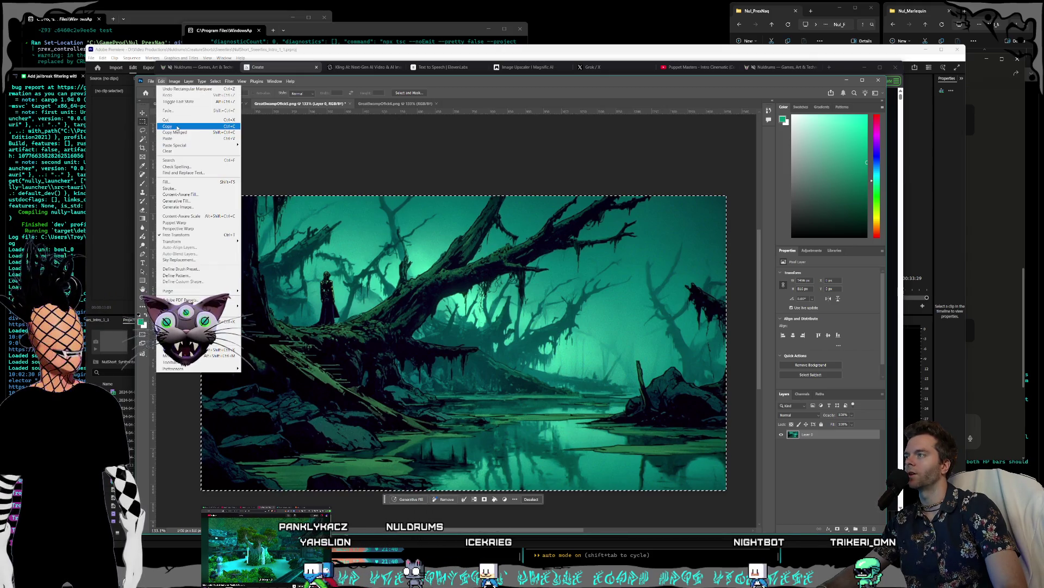
pyautogui.click(178, 127)
# Paste the teal swamp into GreatSwampOfick.psd as new Layer 5.
pyautogui.click(184, 104)
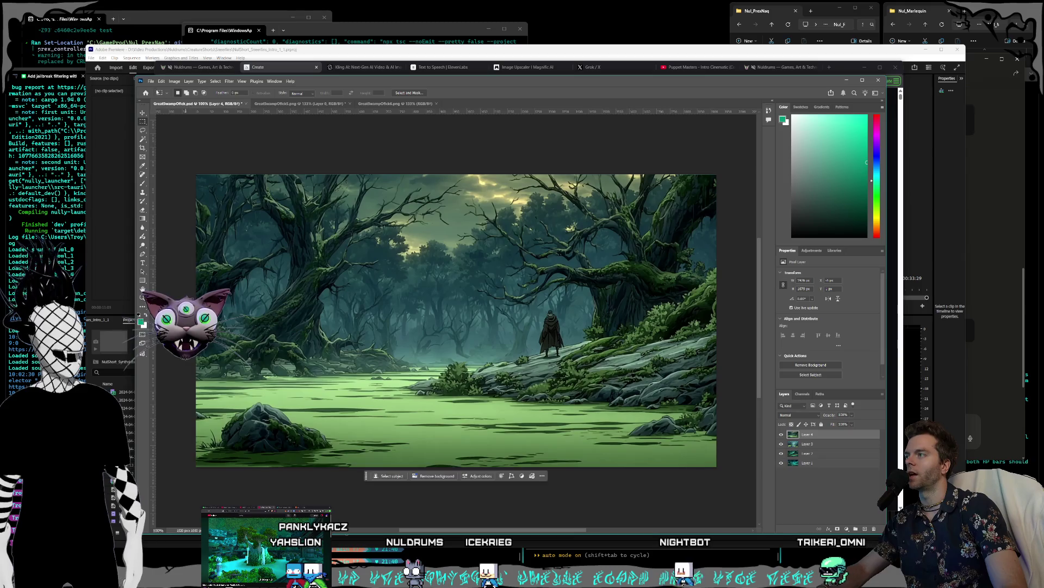
pyautogui.click(161, 81)
pyautogui.click(177, 140)
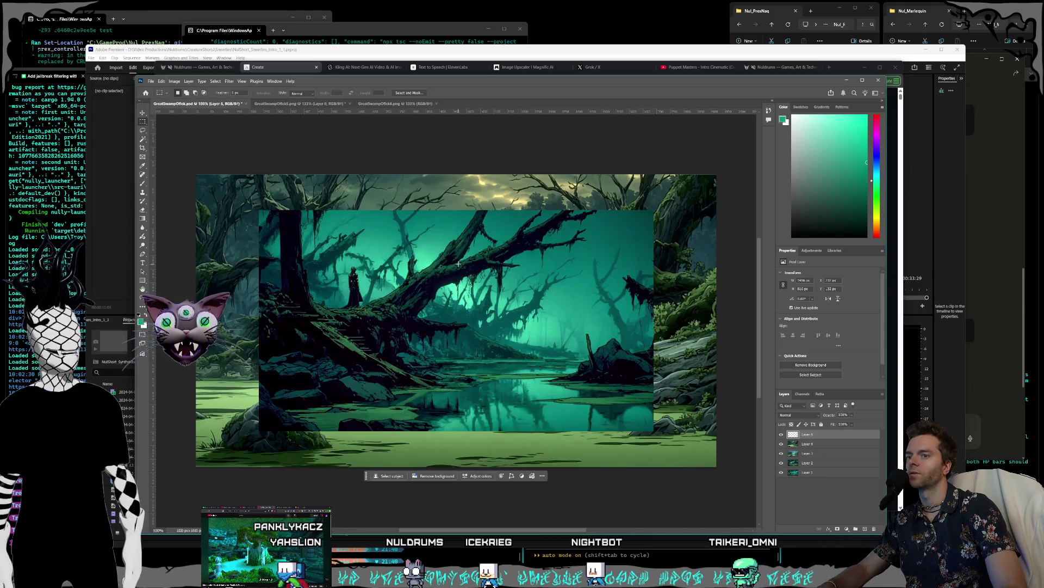
pyautogui.press('v')
pyautogui.moveTo(339, 262)
pyautogui.mouseDown()
pyautogui.moveTo(282, 229)
pyautogui.moveTo(280, 279)
pyautogui.moveTo(289, 261)
pyautogui.moveTo(336, 267)
pyautogui.mouseUp()
# Resize Layer 4 to 1928×1080 pixels.
pyautogui.click(234, 206)
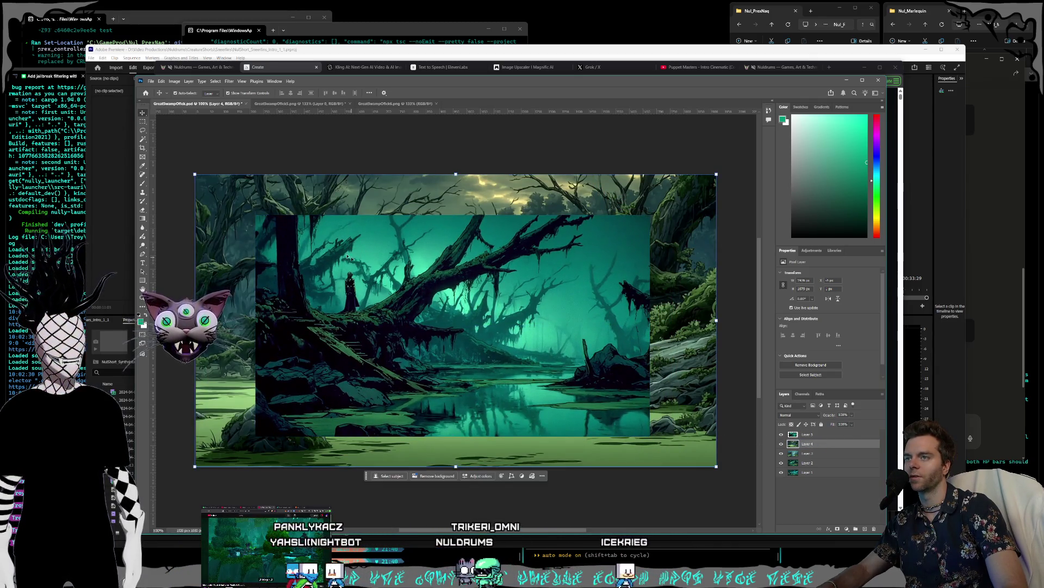
pyautogui.moveTo(192, 173); pyautogui.dragTo(191, 173)
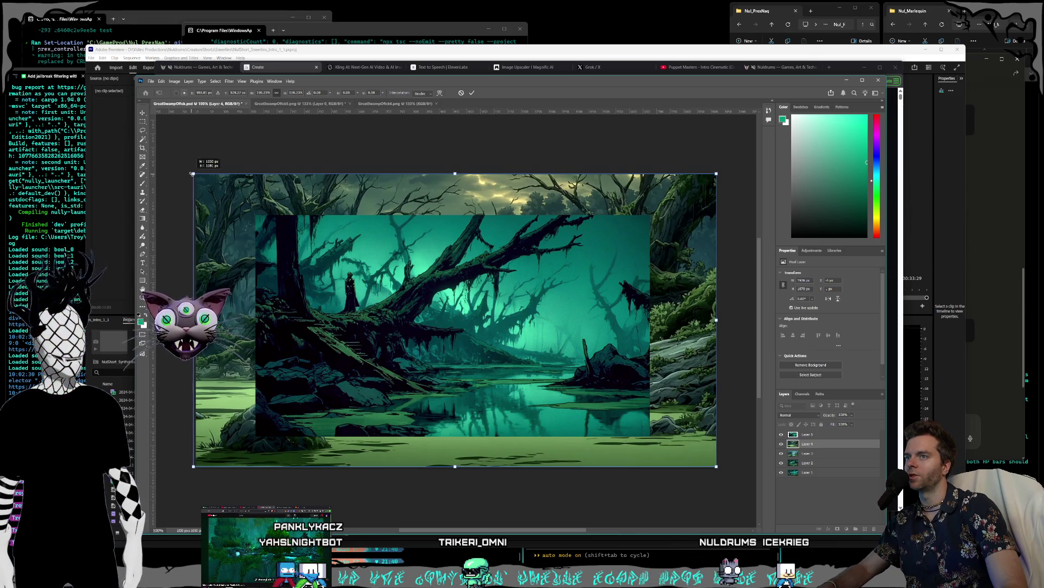
pyautogui.moveTo(192, 174); pyautogui.dragTo(193, 174)
pyautogui.press('Return')
# Move Layer 5 to the top-left, scale it to fill the canvas, and nudge it left.
pyautogui.click(808, 434)
pyautogui.moveTo(428, 342); pyautogui.dragTo(370, 302)
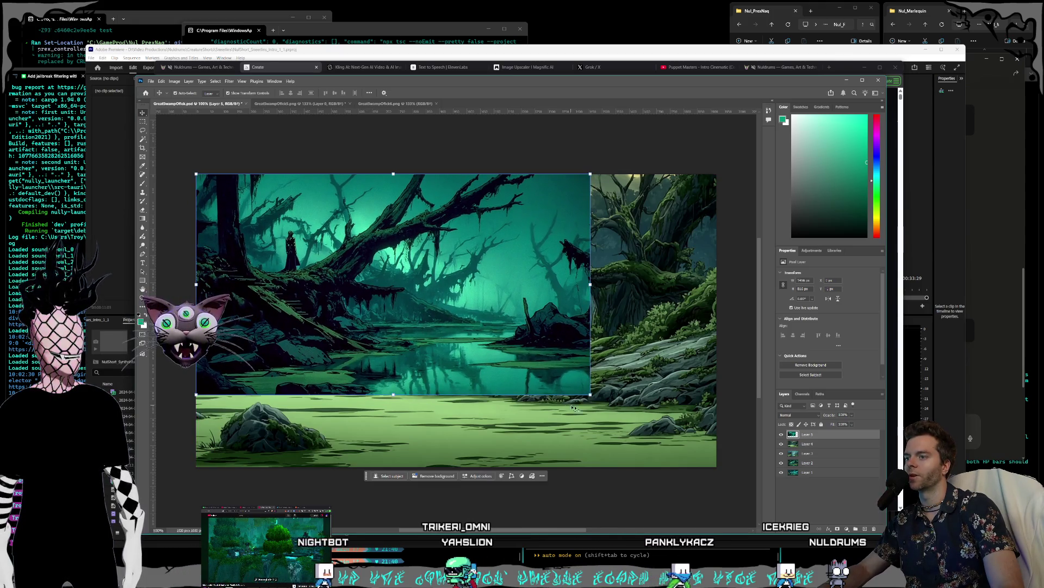
pyautogui.moveTo(591, 395)
pyautogui.mouseDown()
pyautogui.moveTo(732, 464)
pyautogui.moveTo(723, 459)
pyautogui.mouseUp()
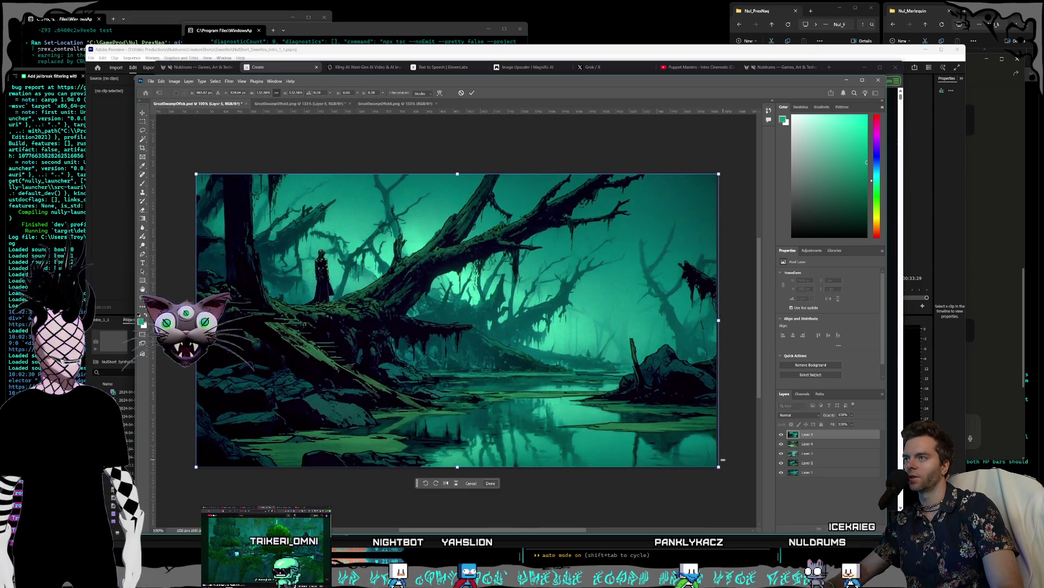
pyautogui.press('Return')
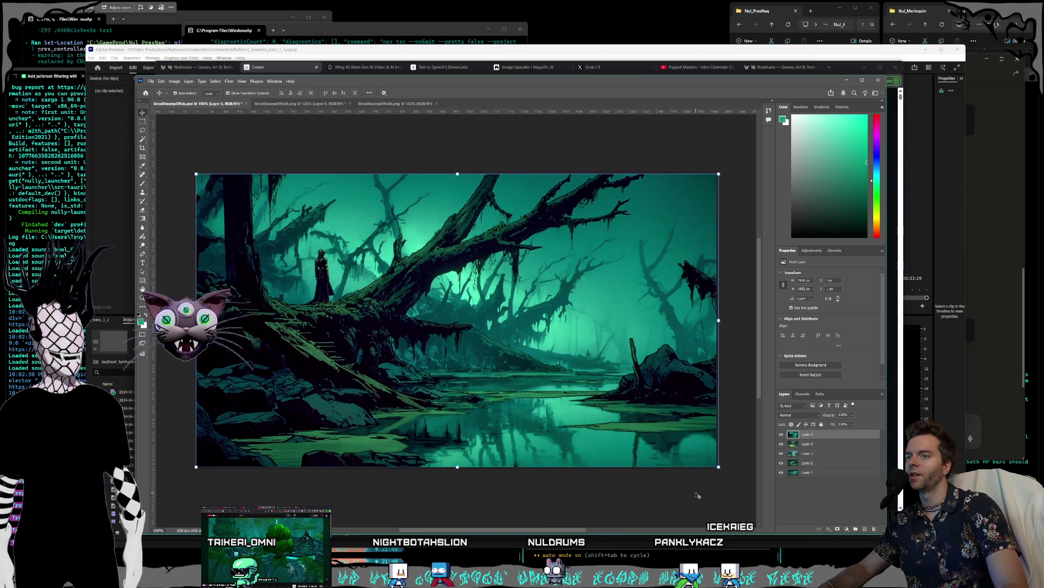
pyautogui.press('Left')
pyautogui.press('Left')
pyautogui.press('Left')
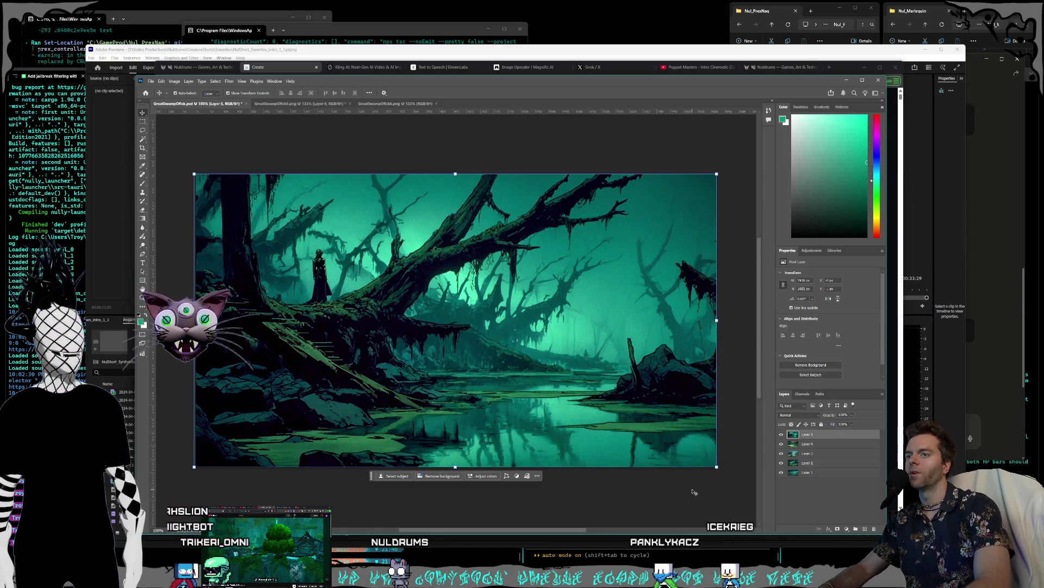
pyautogui.click(630, 496)
pyautogui.click(422, 103)
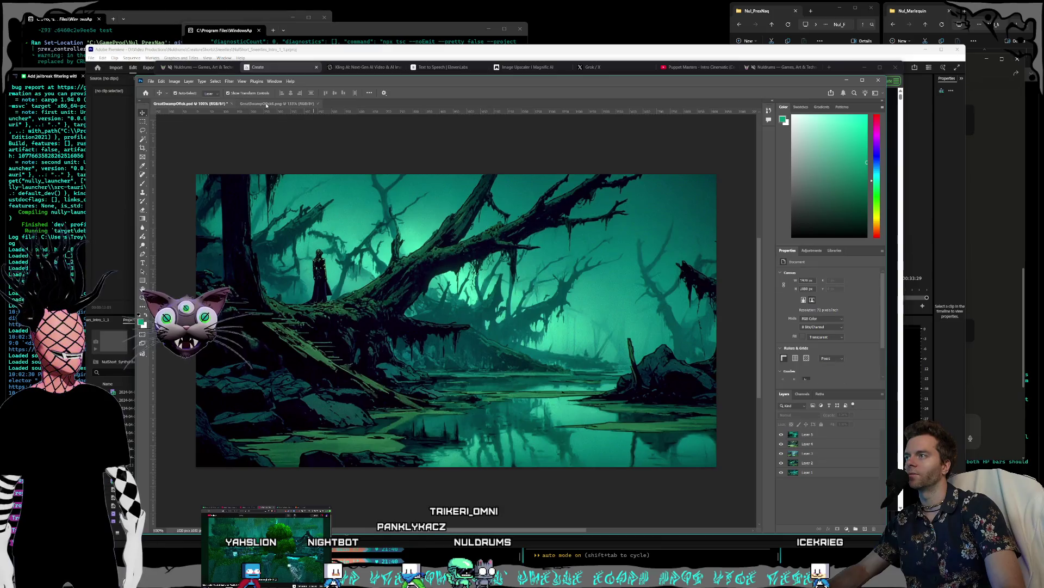
# Convert the castle swamp image's background to a layer and copy the whole image.
pyautogui.click(267, 104)
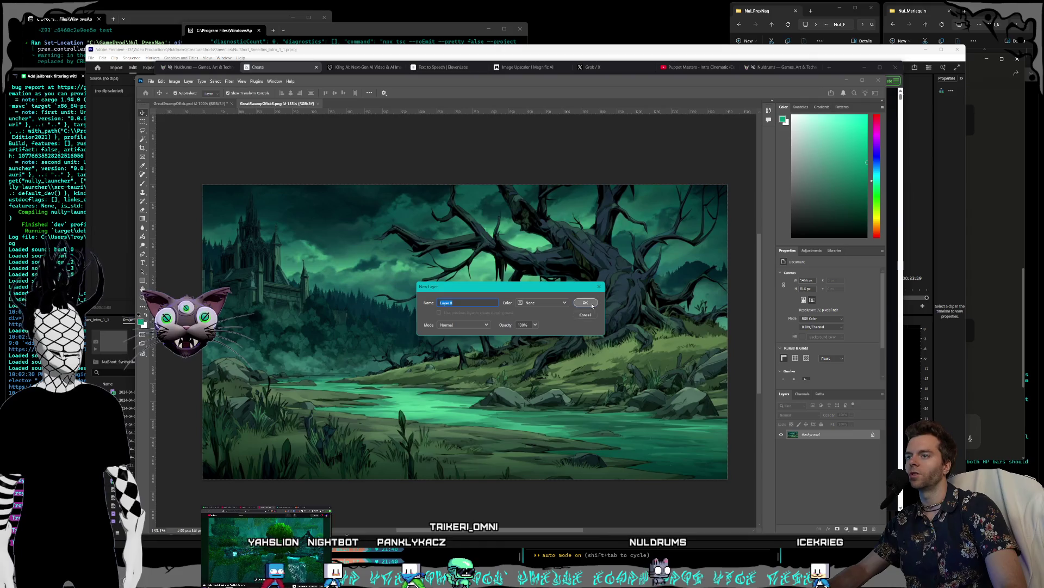
pyautogui.click(586, 303)
pyautogui.press('m')
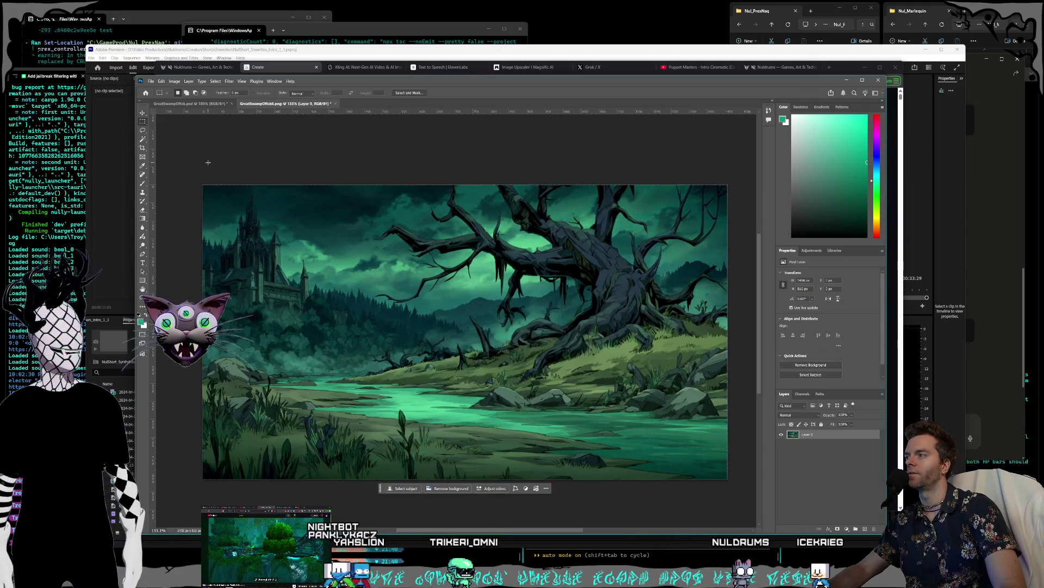
pyautogui.hotkey('ctrl', 'a')
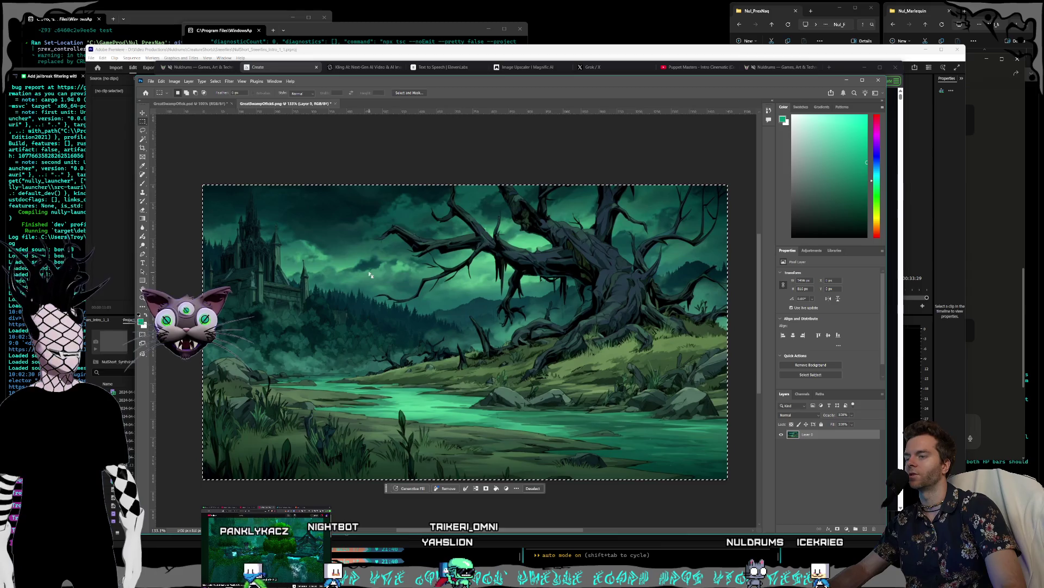
pyautogui.click(161, 82)
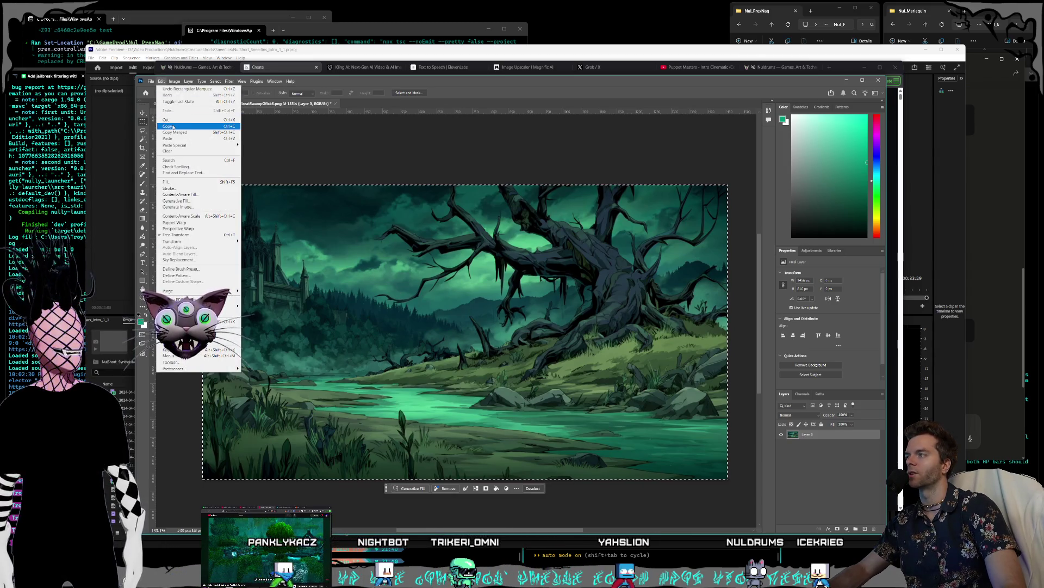
pyautogui.click(173, 127)
# Paste the castle swamp into the composite as Layer 6 and scale it to fill the canvas.
pyautogui.click(170, 103)
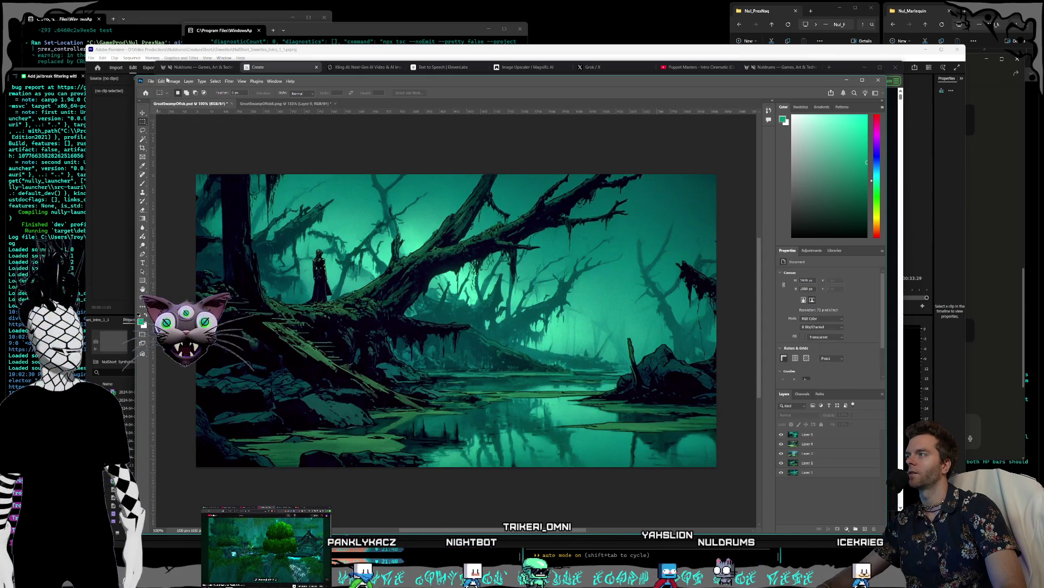
pyautogui.click(162, 81)
pyautogui.click(182, 141)
pyautogui.press('v')
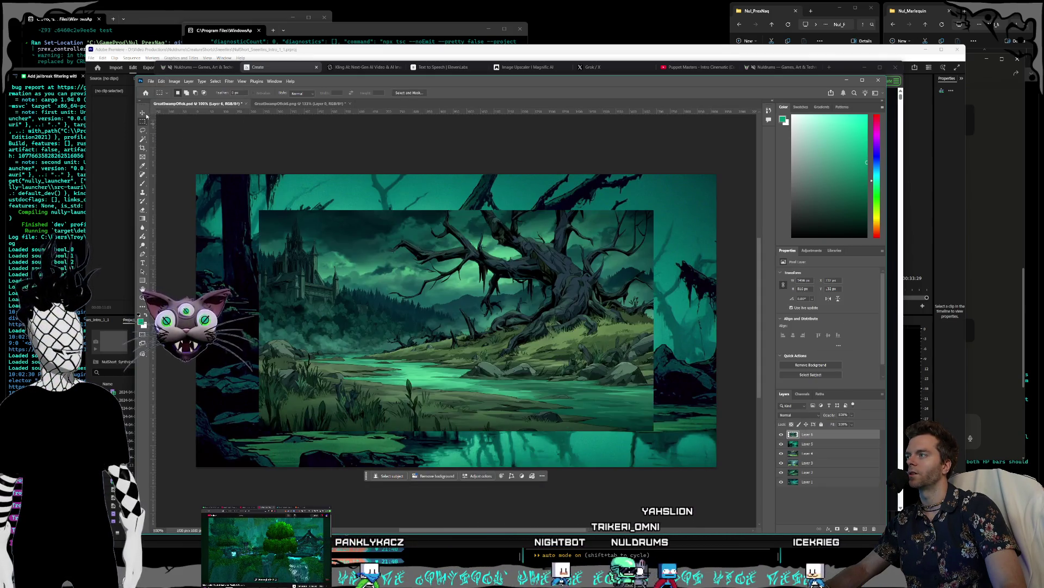
pyautogui.moveTo(265, 253)
pyautogui.mouseDown()
pyautogui.moveTo(394, 312)
pyautogui.moveTo(269, 256)
pyautogui.mouseUp()
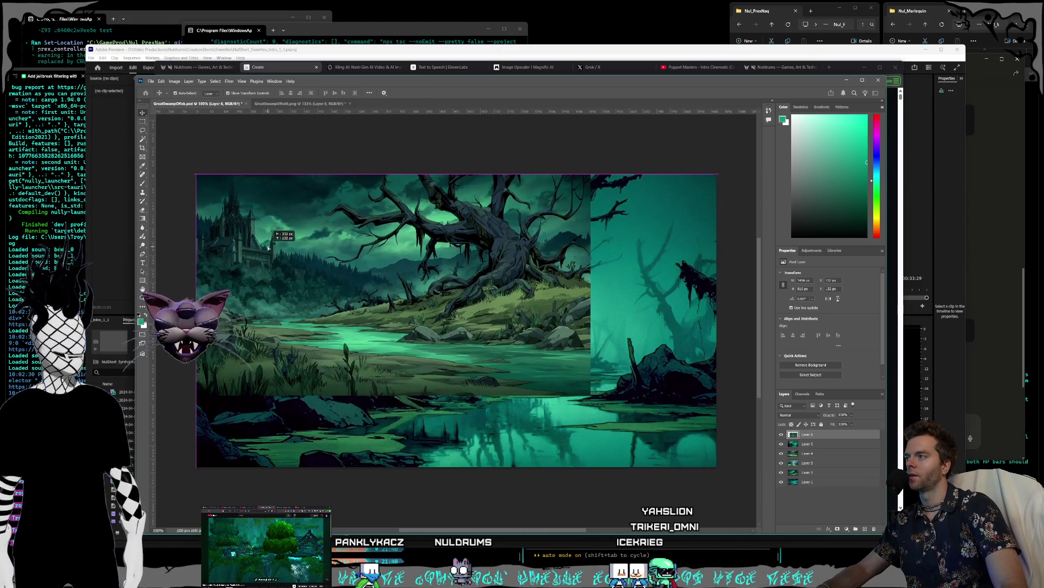
pyautogui.hotkey('ctrl', 't')
pyautogui.moveTo(673, 441)
pyautogui.mouseDown()
pyautogui.moveTo(736, 461)
pyautogui.moveTo(720, 462)
pyautogui.mouseUp()
pyautogui.press('Return')
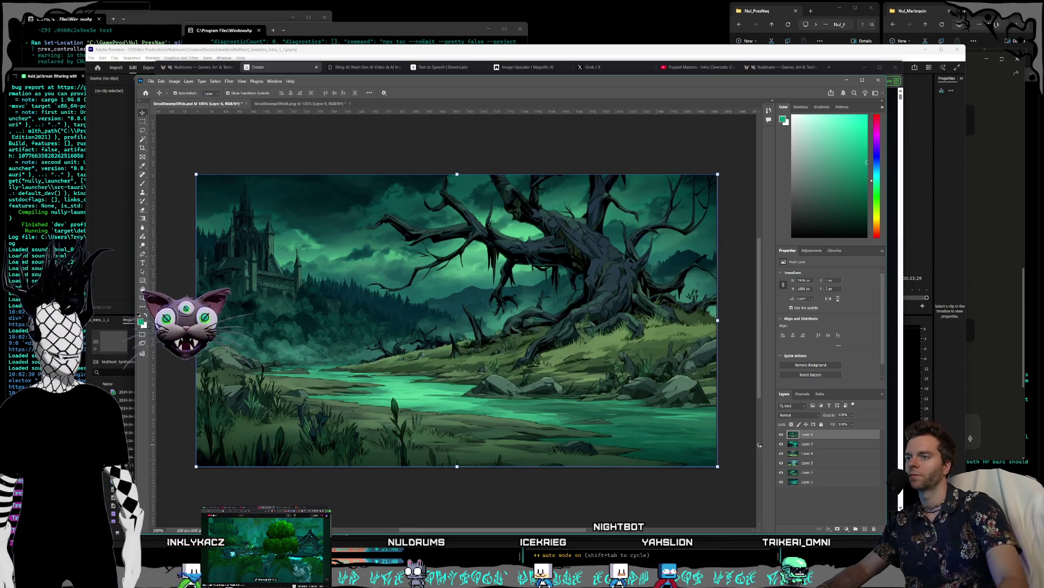
pyautogui.click(808, 444)
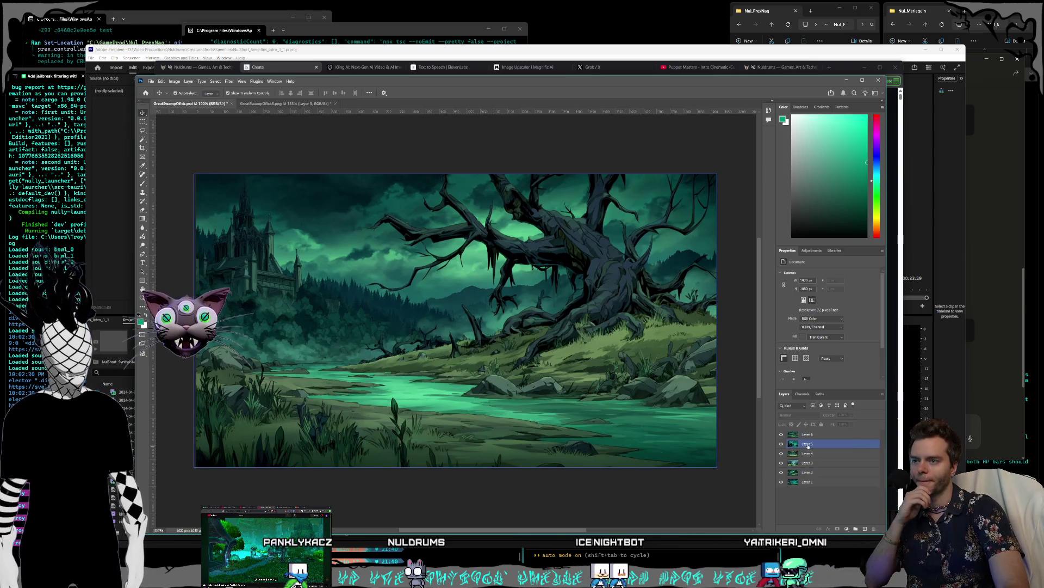
# Lock all pixels and position on Layers 2 through 6.
pyautogui.click(794, 435)
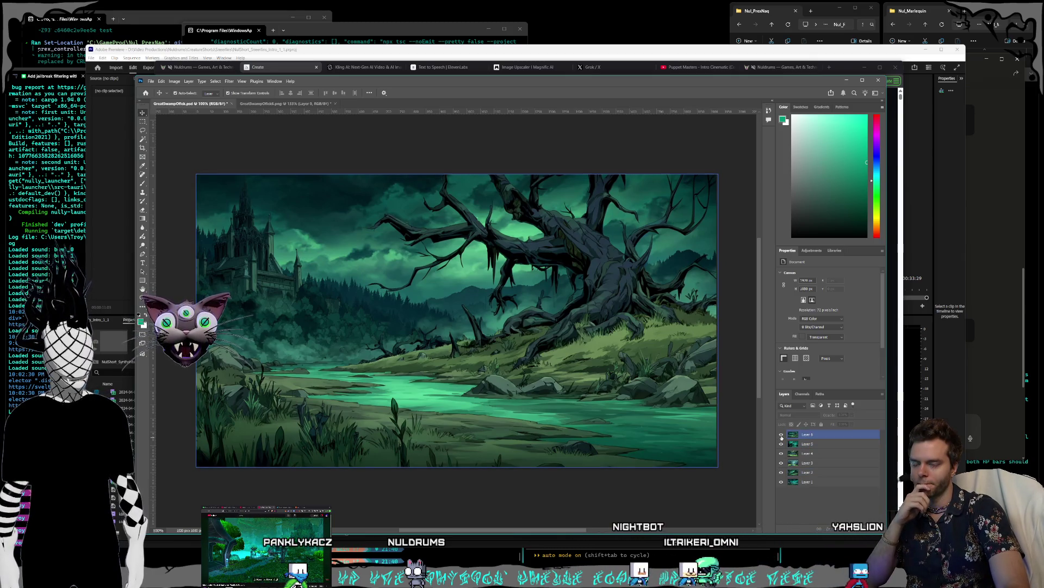
pyautogui.click(818, 471)
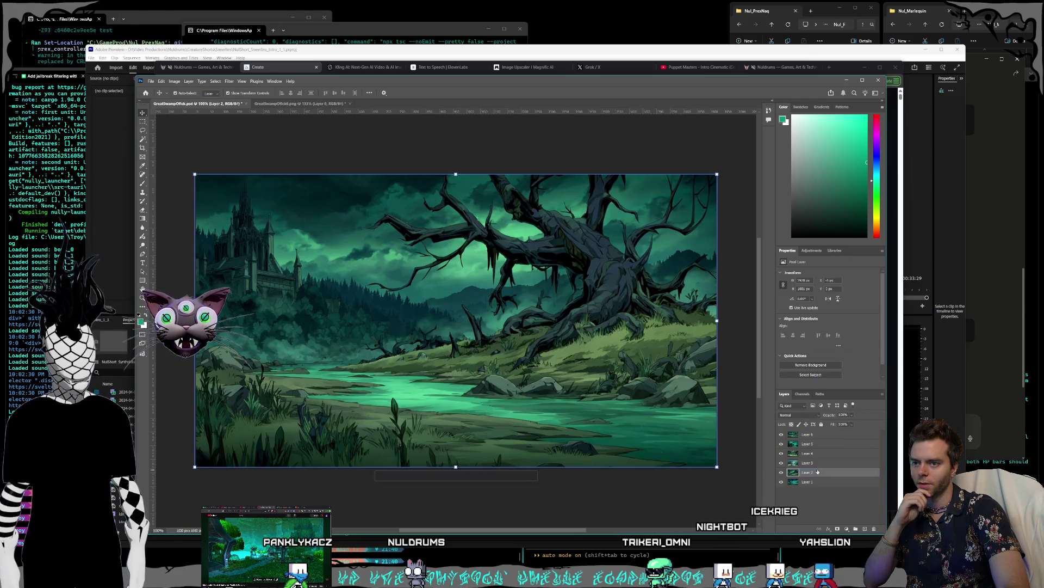
pyautogui.click(821, 424)
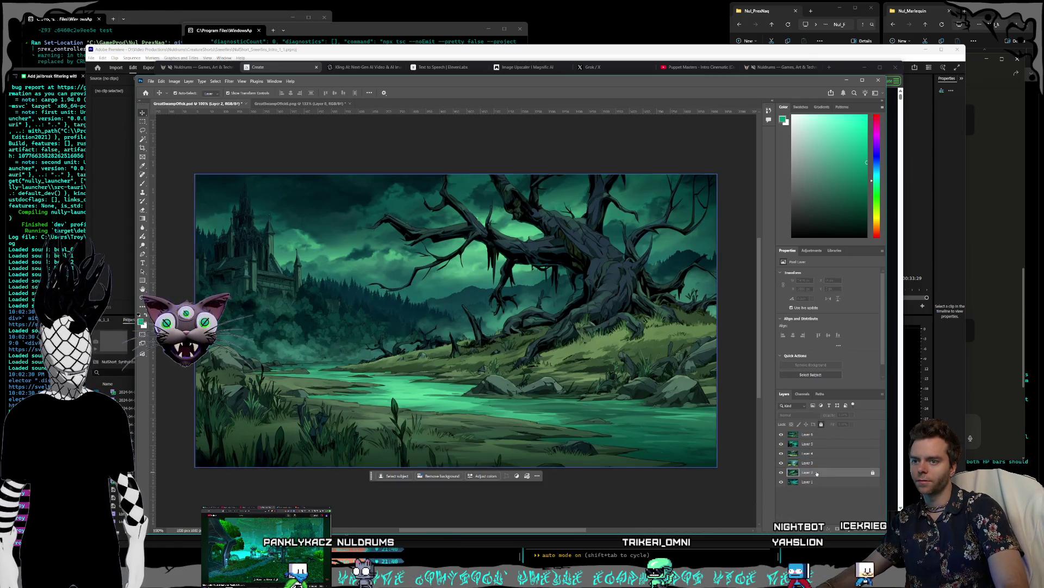
pyautogui.click(811, 462)
pyautogui.click(821, 423)
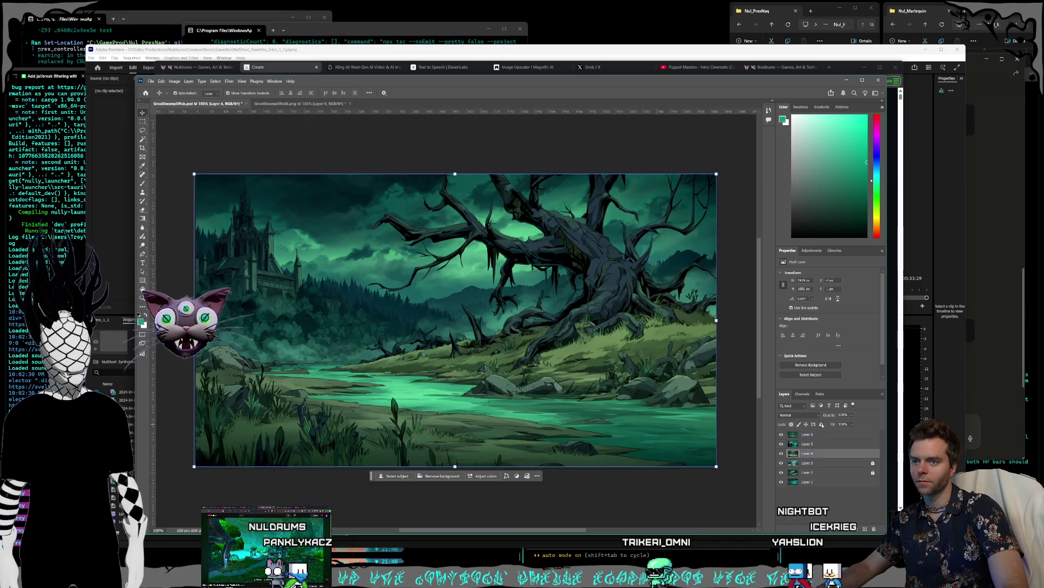
pyautogui.click(822, 424)
pyautogui.hotkey('alt', ']')
pyautogui.click(822, 424)
pyautogui.hotkey('alt', ']')
pyautogui.click(822, 425)
# Hide Layers 6 to 2 so Layer 1's skull swamp shows, then shrink the window over Midjourney.
pyautogui.click(781, 434)
pyautogui.click(782, 444)
pyautogui.click(782, 453)
pyautogui.click(782, 462)
pyautogui.click(782, 472)
pyautogui.click(810, 481)
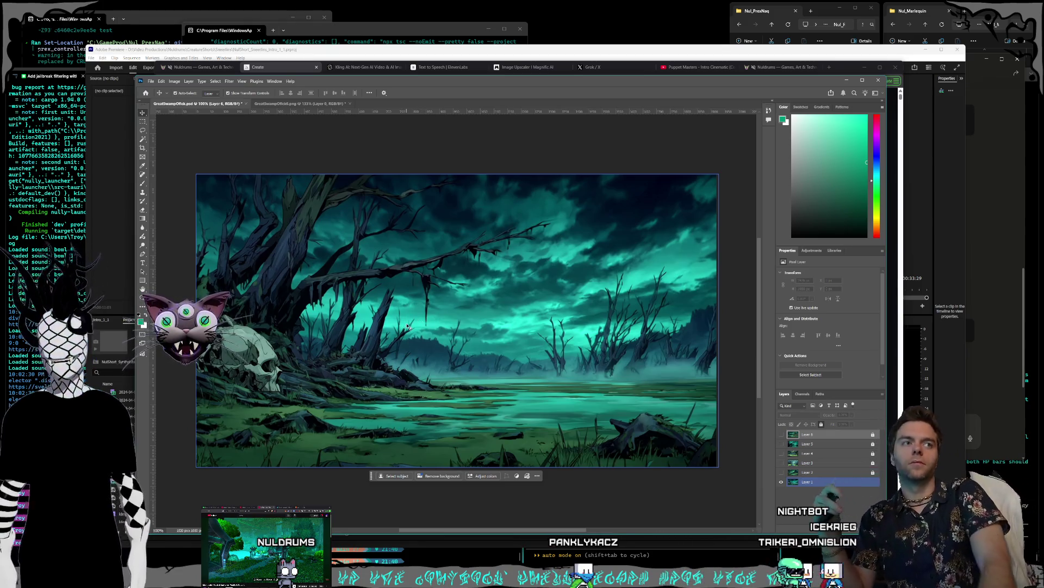
pyautogui.click(729, 266)
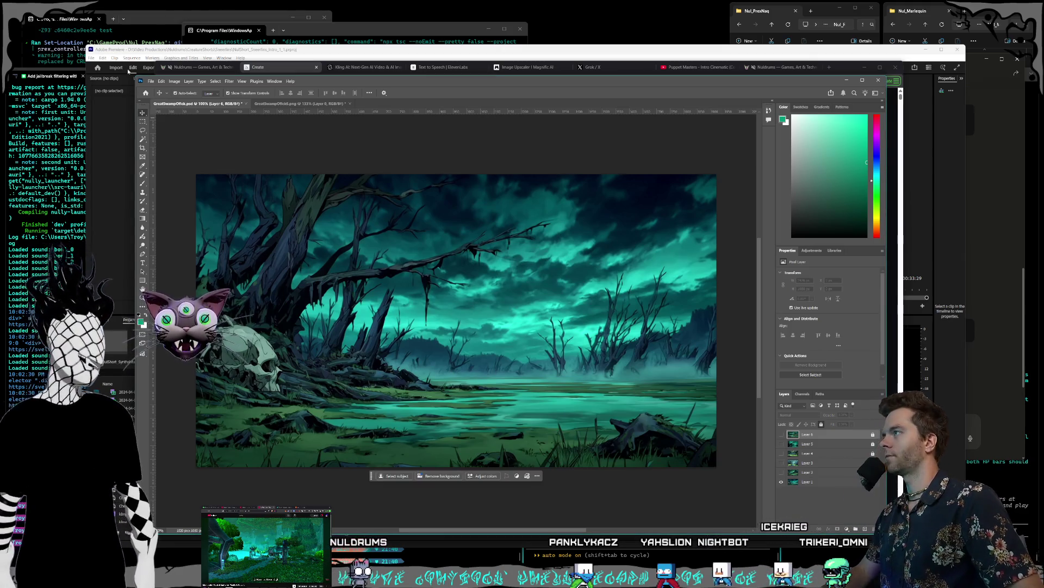
pyautogui.moveTo(134, 76)
pyautogui.mouseDown()
pyautogui.moveTo(147, 101)
pyautogui.moveTo(239, 130)
pyautogui.moveTo(316, 188)
pyautogui.mouseUp()
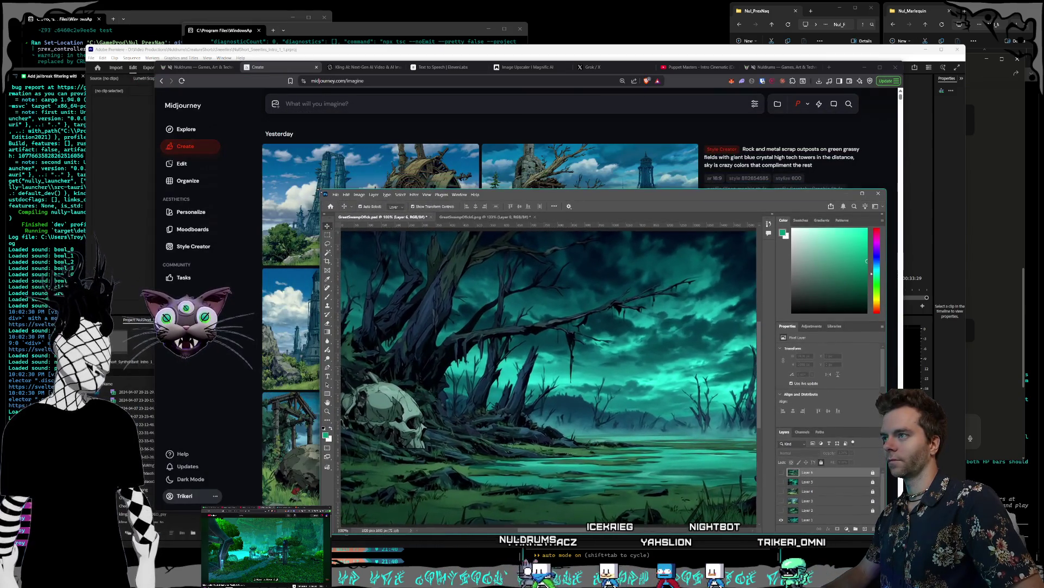
# Move Photoshop aside and minimize it to view yesterday's scrap-outpost images, then return to Photoshop.
pyautogui.moveTo(792, 197); pyautogui.dragTo(187, 215)
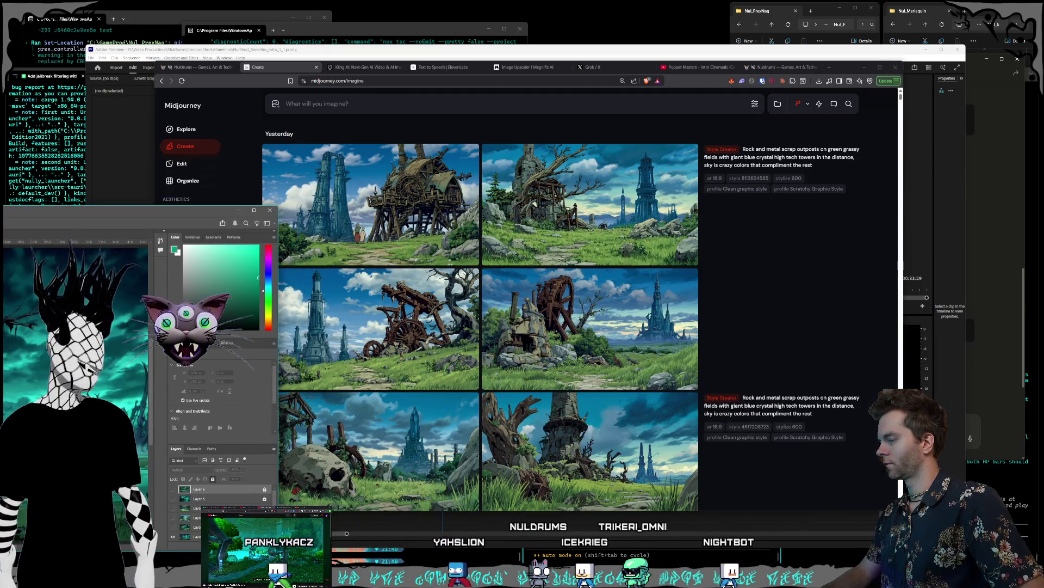
pyautogui.click(238, 210)
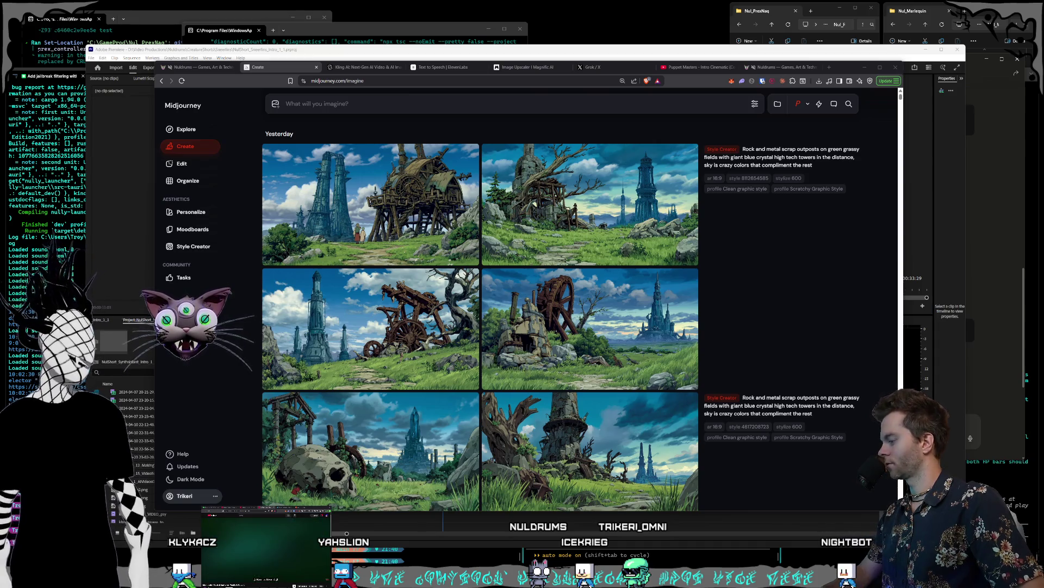
pyautogui.hotkey('alt', 'Tab')
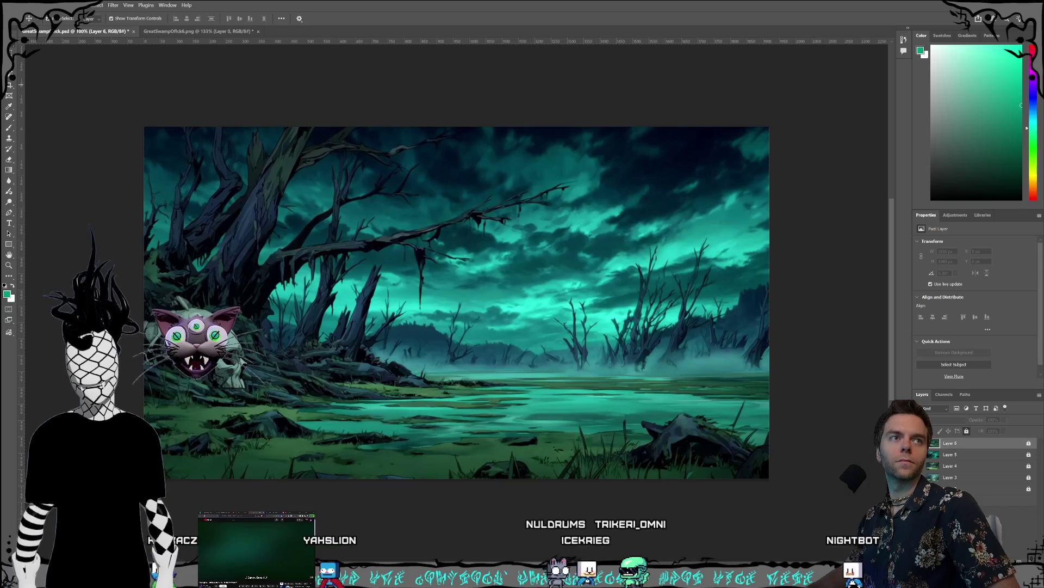
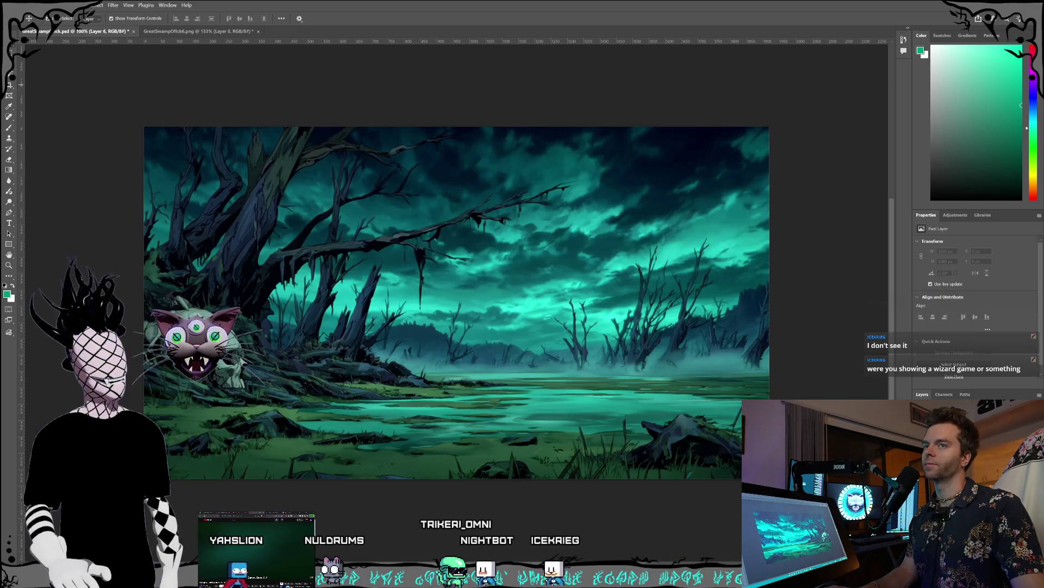
# Play with the wizard smoke game in the browser, then minimize it.
pyautogui.hotkey('alt', 'Tab')
pyautogui.moveTo(834, 88); pyautogui.dragTo(841, 80)
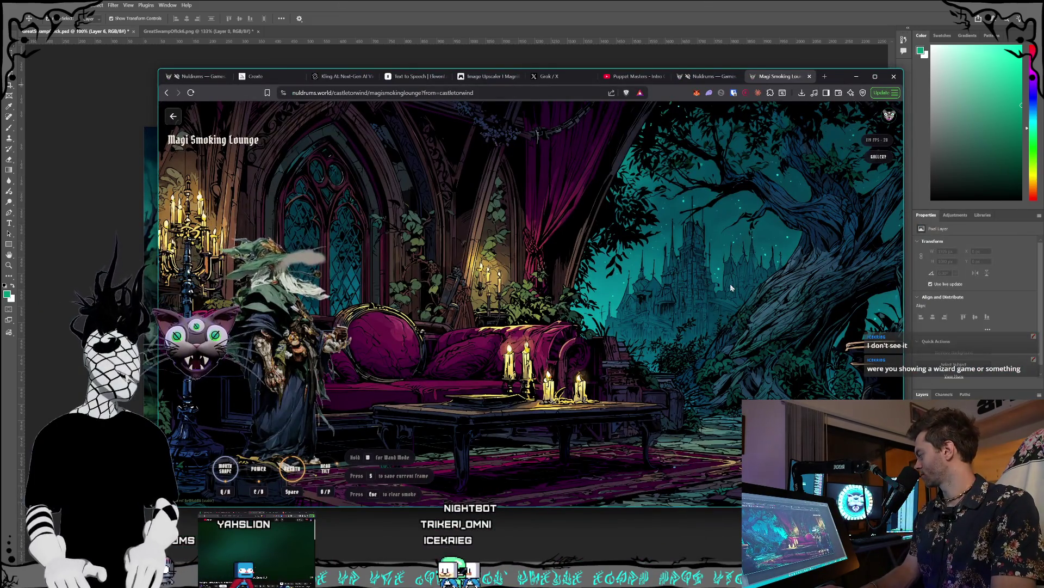
pyautogui.press('e')
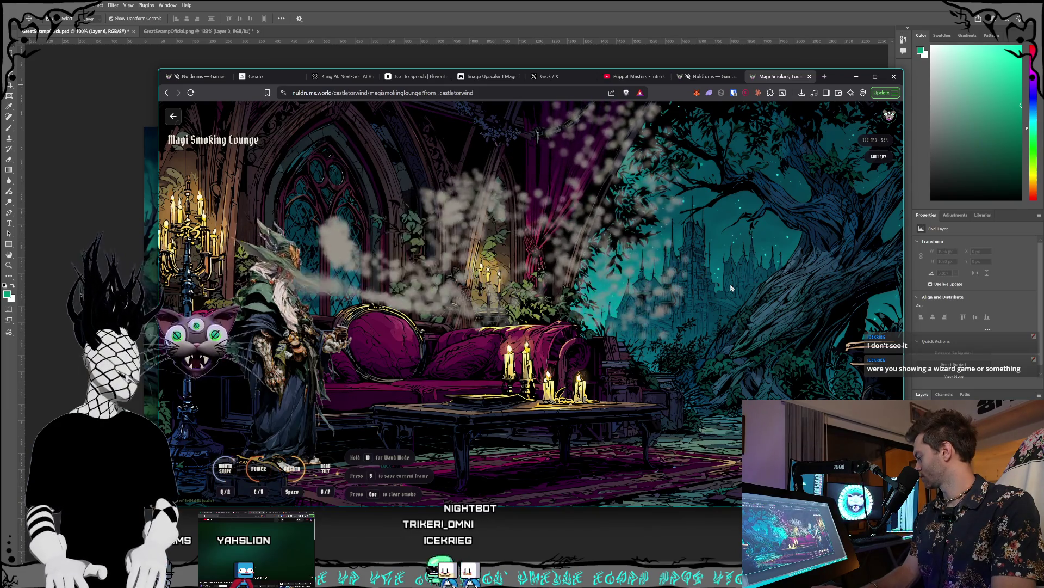
pyautogui.press('space')
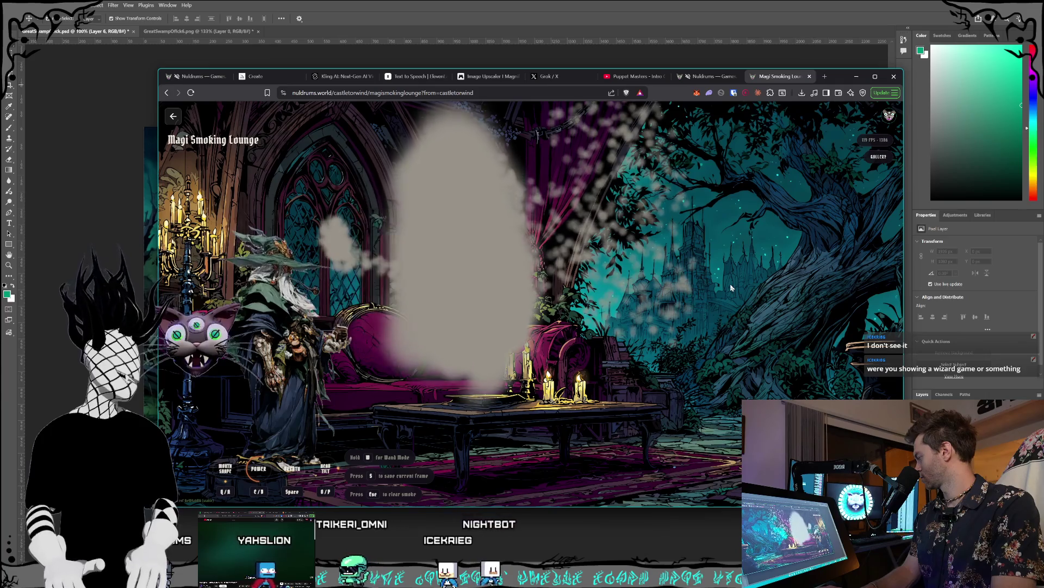
pyautogui.press('space')
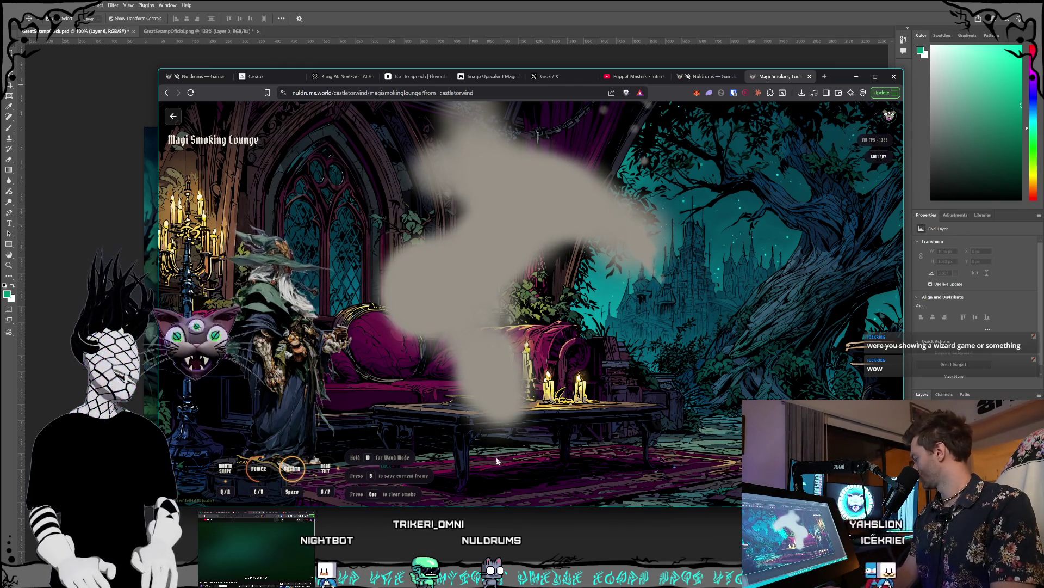
pyautogui.press('space')
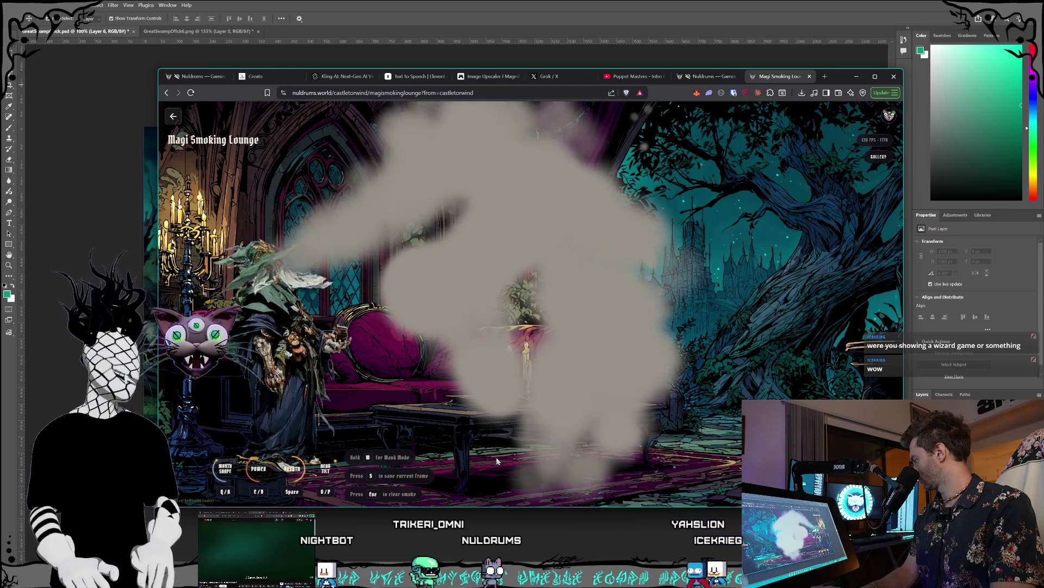
pyautogui.moveTo(304, 234)
pyautogui.mouseDown()
pyautogui.moveTo(338, 186)
pyautogui.moveTo(497, 154)
pyautogui.moveTo(587, 168)
pyautogui.moveTo(625, 186)
pyautogui.moveTo(654, 301)
pyautogui.moveTo(641, 368)
pyautogui.moveTo(601, 457)
pyautogui.moveTo(544, 473)
pyautogui.moveTo(613, 426)
pyautogui.moveTo(676, 287)
pyautogui.moveTo(741, 296)
pyautogui.moveTo(781, 322)
pyautogui.mouseUp()
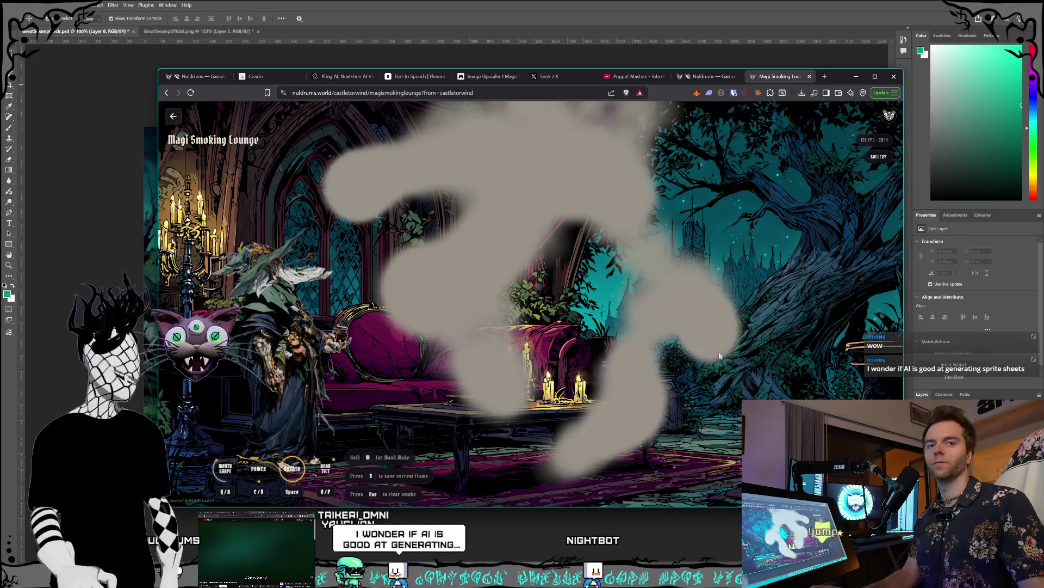
pyautogui.press('Escape')
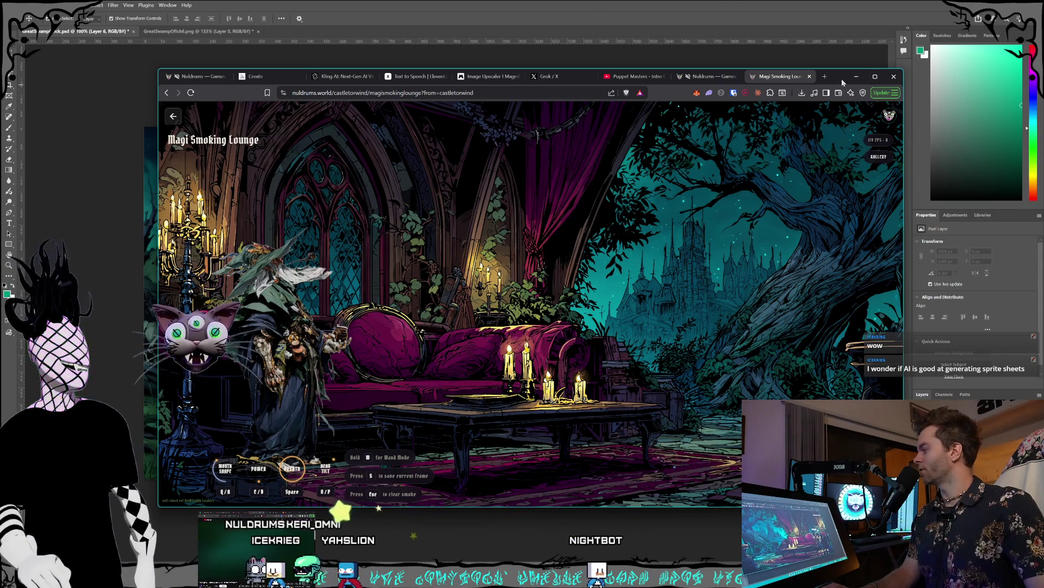
pyautogui.click(857, 76)
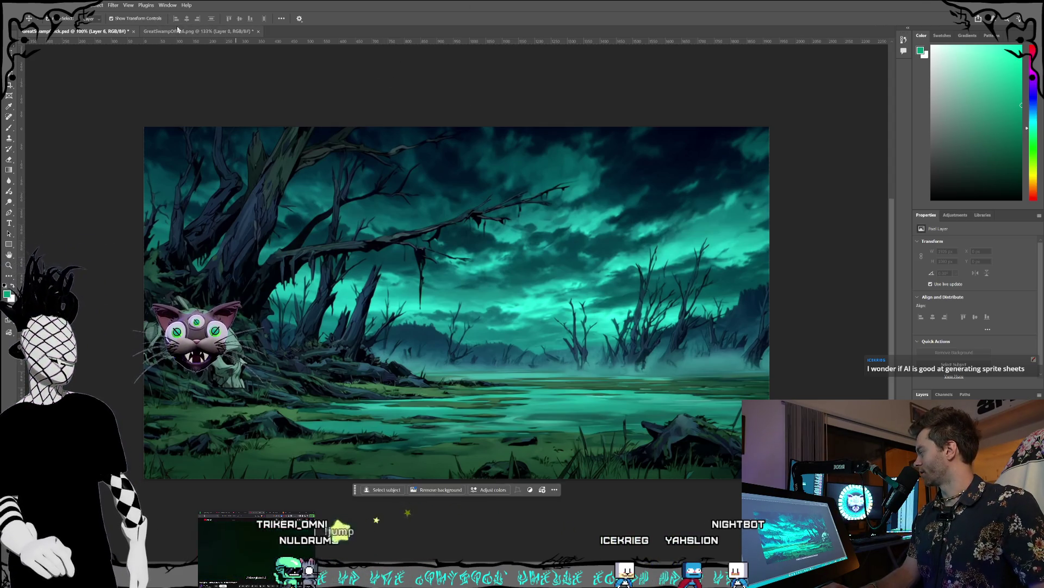
# Compare both swamp documents, close the second one, and select Layer 1 with the Lasso tool.
pyautogui.click(198, 31)
pyautogui.click(80, 33)
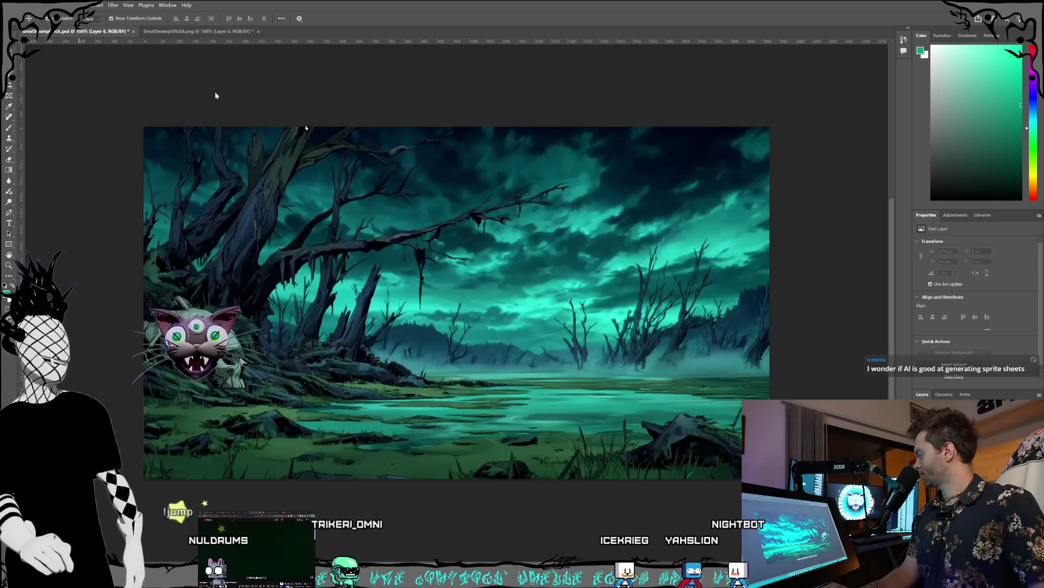
pyautogui.hotkey('ctrl', 'Tab')
pyautogui.hotkey('ctrl', 'Tab')
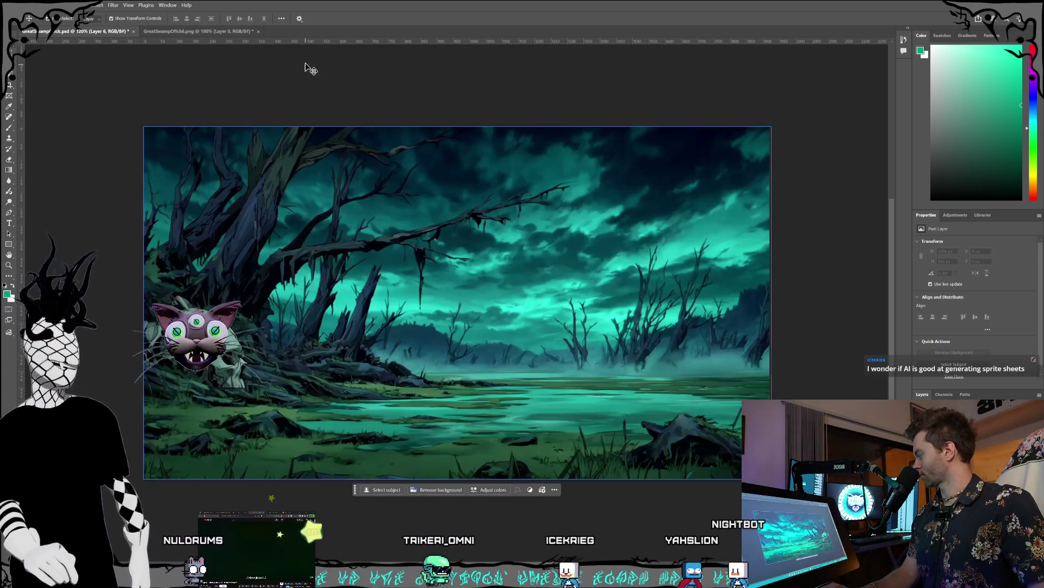
pyautogui.hotkey('ctrl', 'Tab')
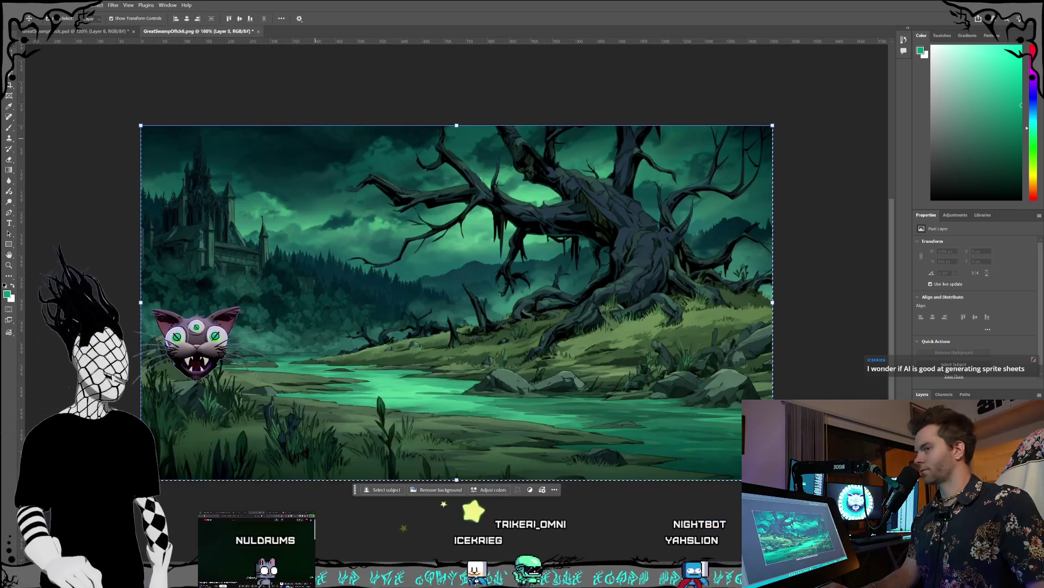
pyautogui.hotkey('ctrl', 'w')
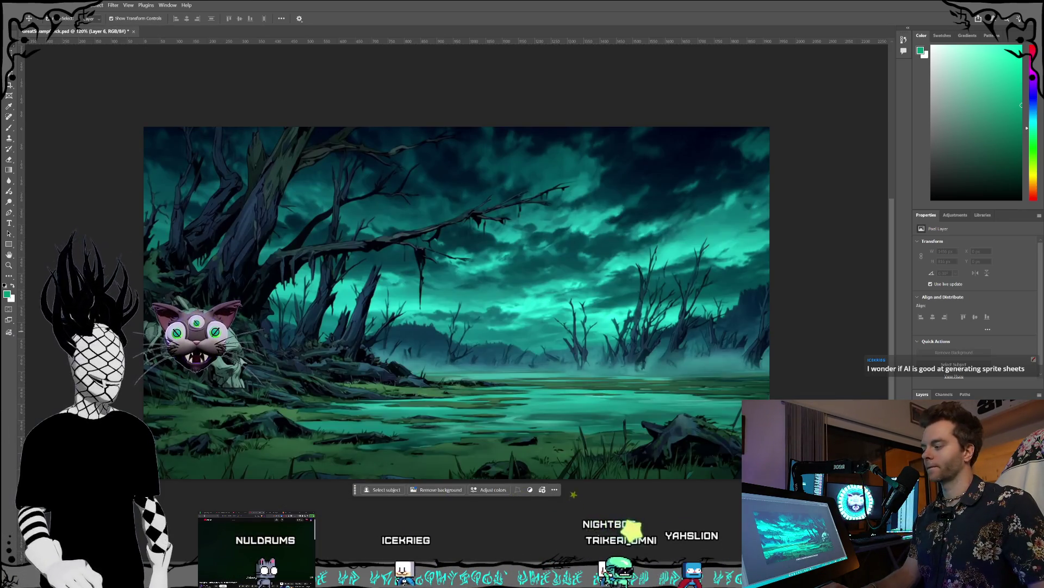
pyautogui.click(585, 306)
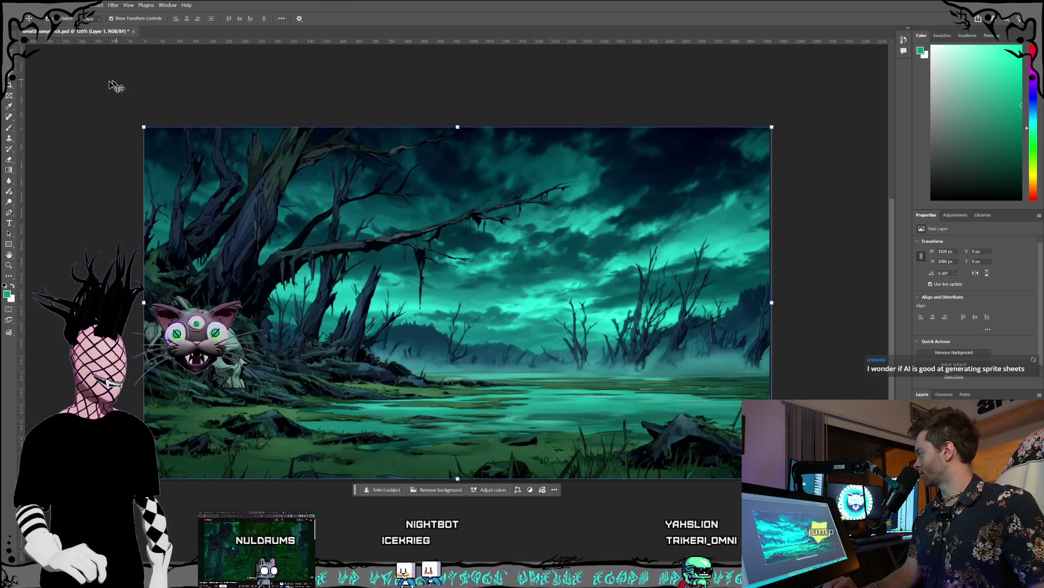
pyautogui.press('l')
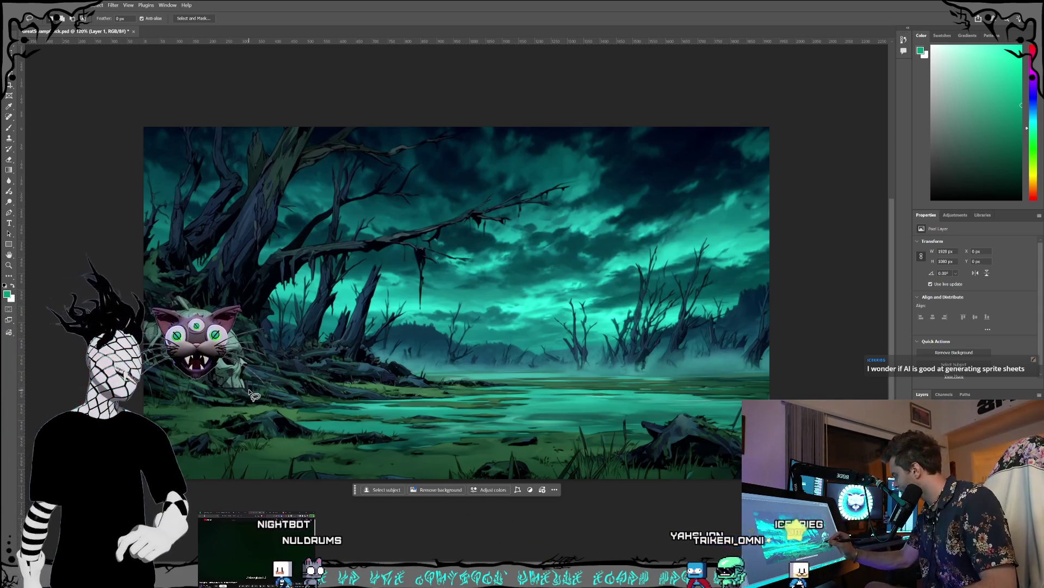
pyautogui.moveTo(249, 392); pyautogui.dragTo(245, 387)
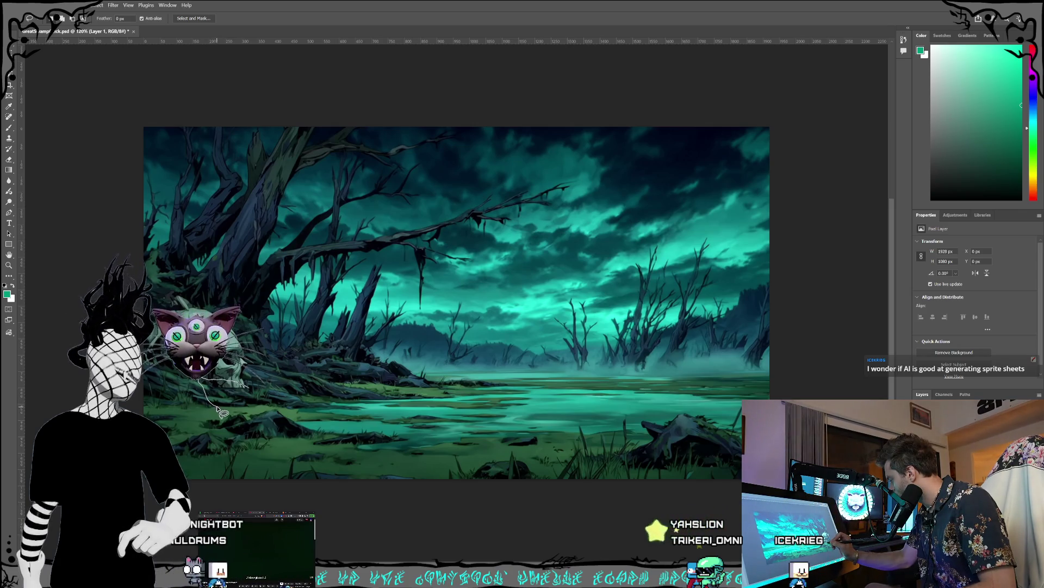
pyautogui.moveTo(255, 402); pyautogui.dragTo(214, 371)
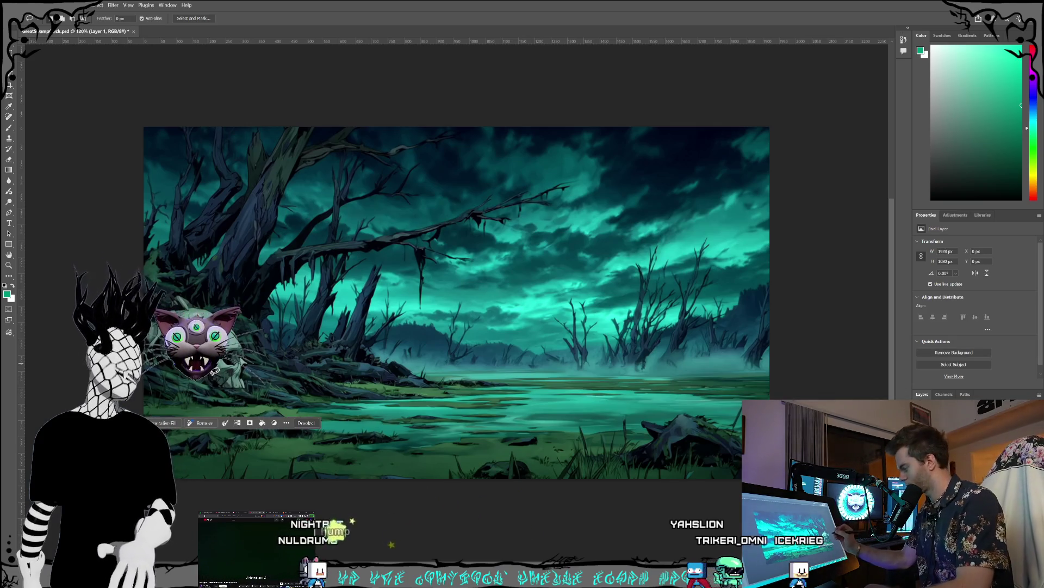
pyautogui.click(195, 375)
pyautogui.moveTo(195, 376)
pyautogui.mouseDown()
pyautogui.moveTo(210, 400)
pyautogui.moveTo(245, 400)
pyautogui.moveTo(265, 369)
pyautogui.moveTo(239, 332)
pyautogui.mouseUp()
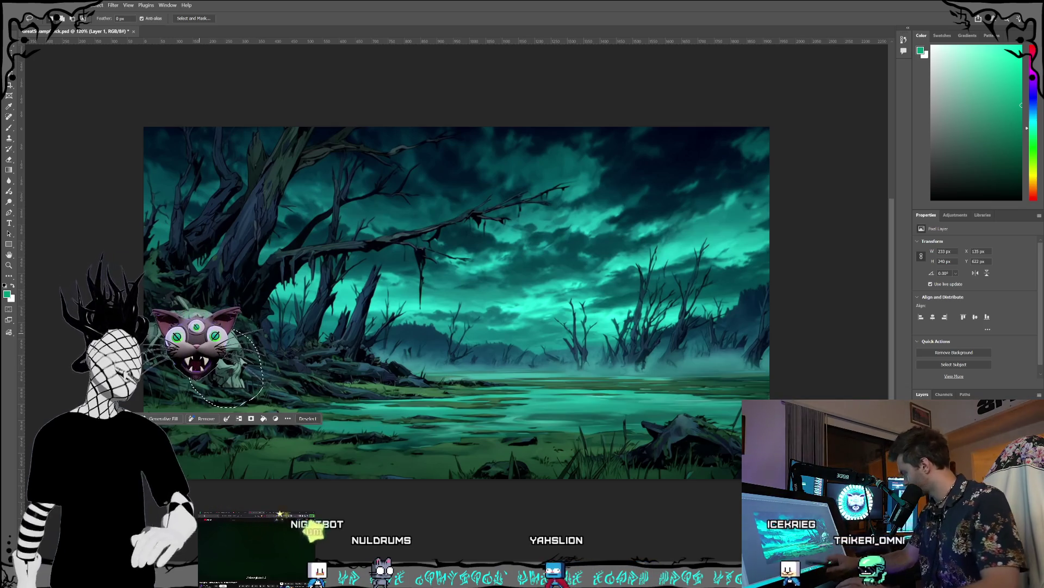
pyautogui.click(180, 417)
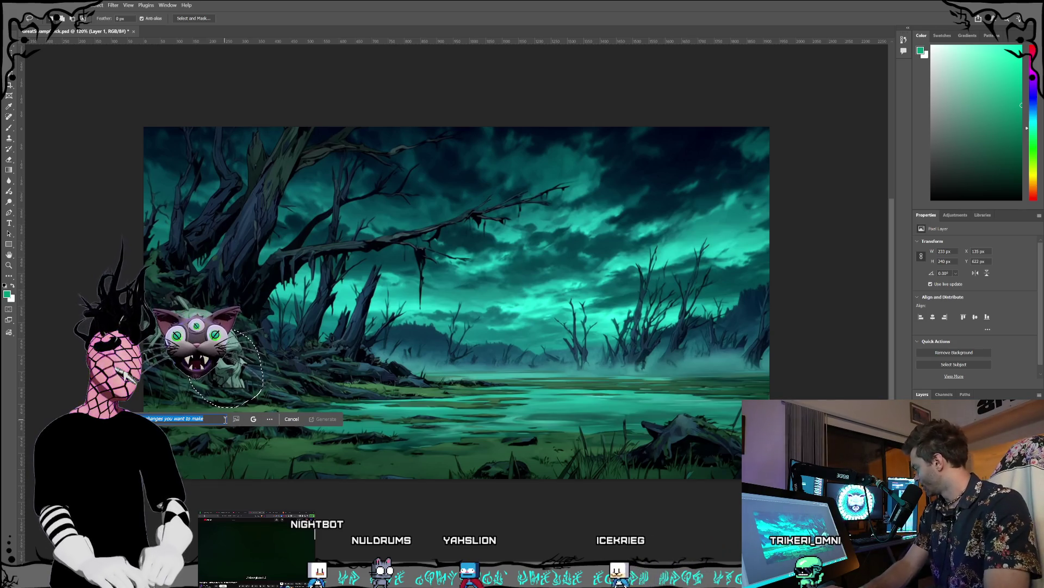
pyautogui.write('cat')
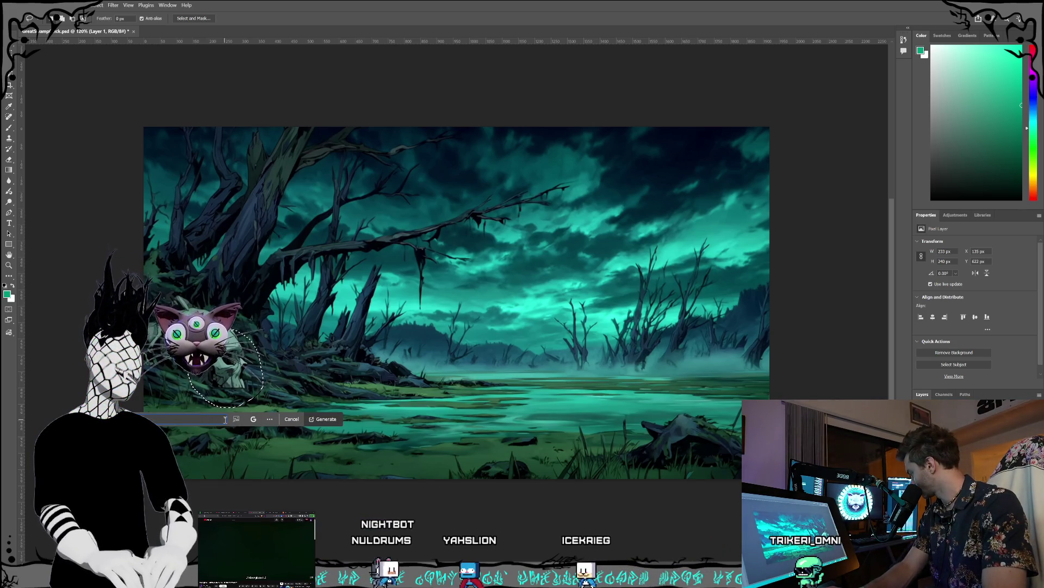
pyautogui.write('tto')
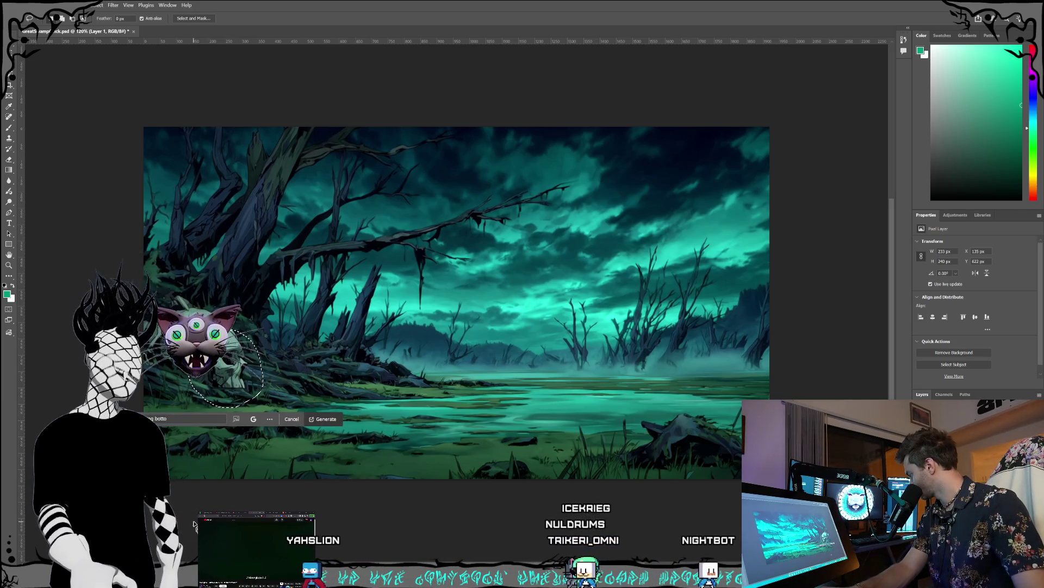
pyautogui.hotkey('ctrl', 'd')
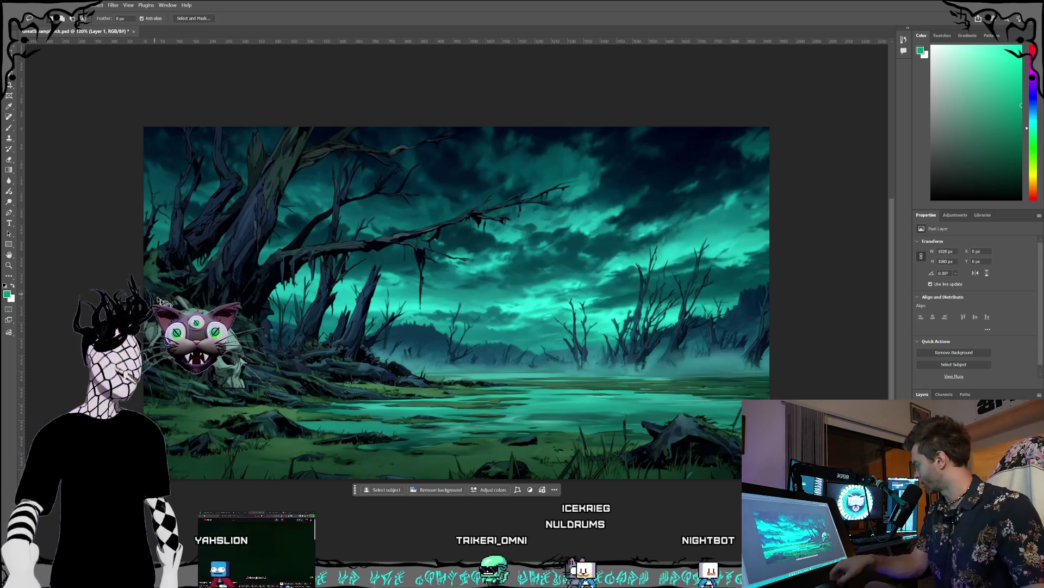
# Drop the stray selection and lasso a closed outline around the purple cat and skull.
pyautogui.click(207, 301)
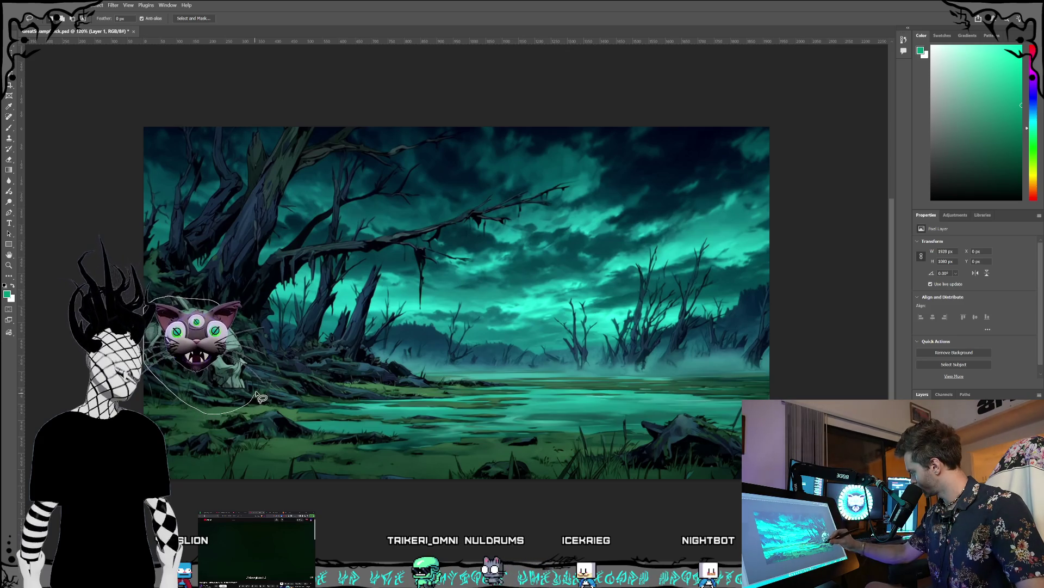
pyautogui.moveTo(236, 317); pyautogui.dragTo(218, 302)
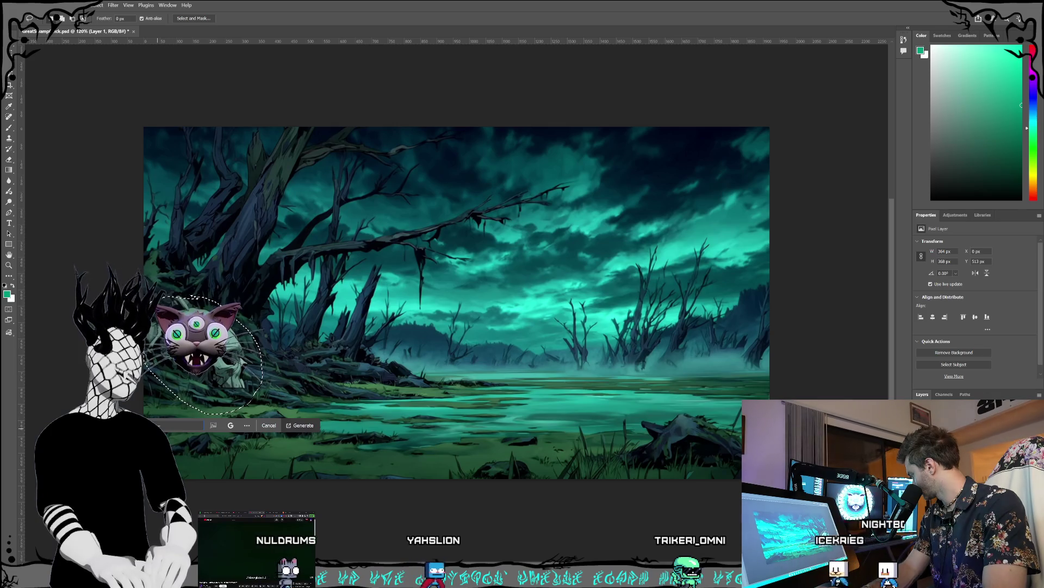
pyautogui.write('tail t')
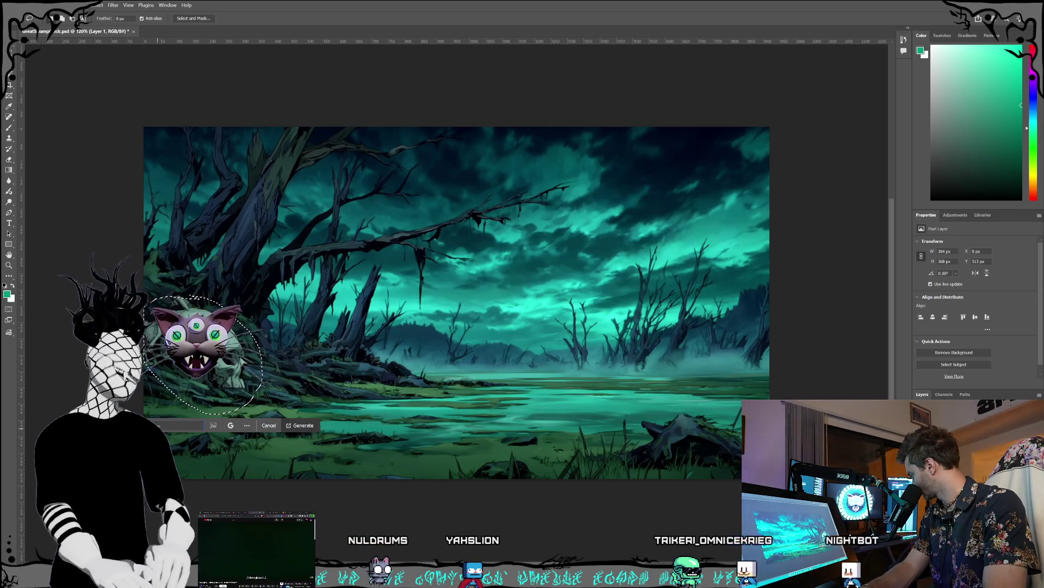
pyautogui.write('hat ')
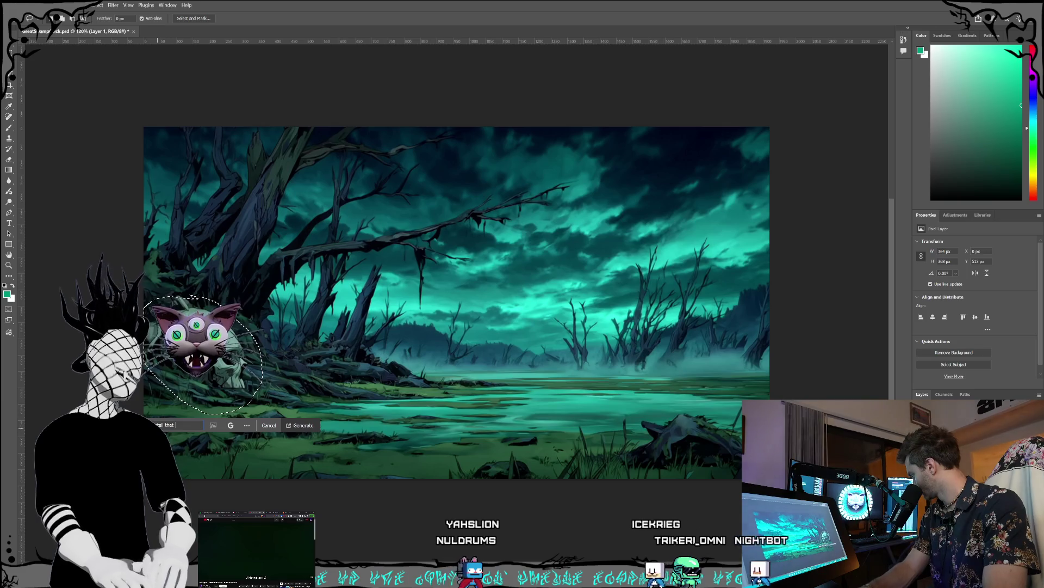
pyautogui.write("doesn't ma")
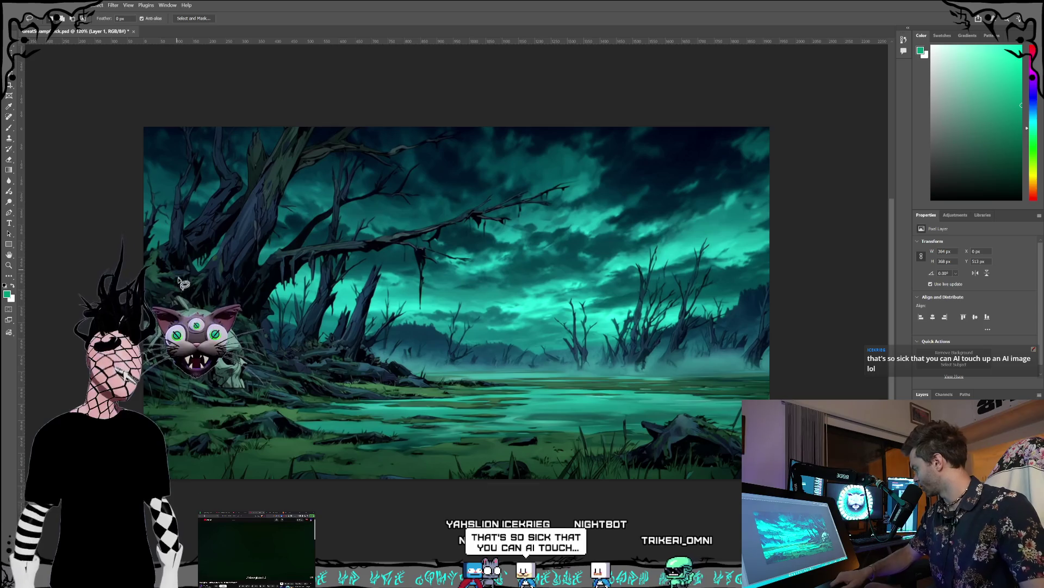
pyautogui.hotkey('ctrl', 'z')
pyautogui.moveTo(190, 289)
pyautogui.mouseDown()
pyautogui.moveTo(160, 300)
pyautogui.moveTo(147, 326)
pyautogui.moveTo(152, 384)
pyautogui.mouseUp()
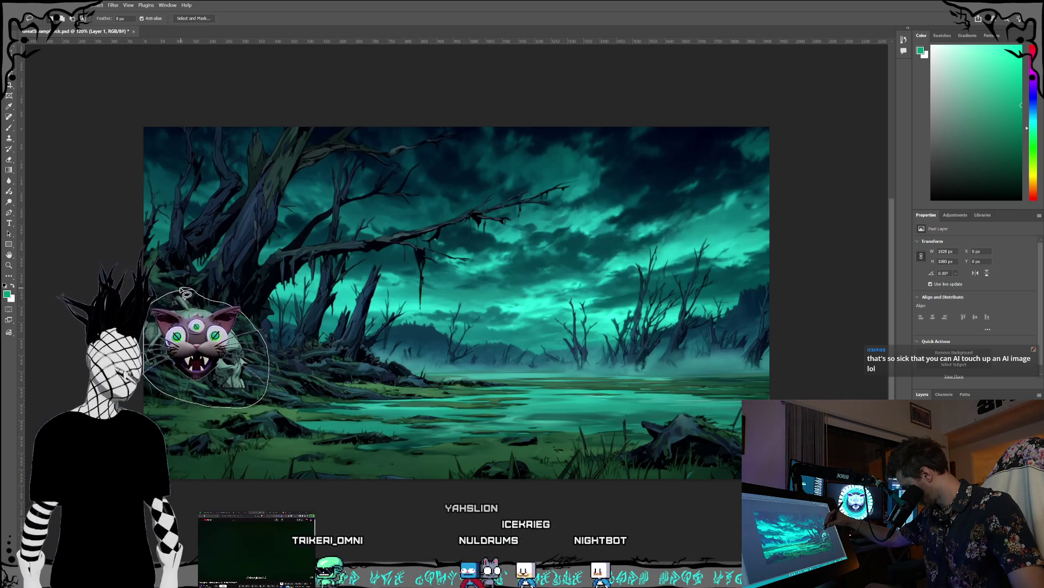
pyautogui.moveTo(185, 292); pyautogui.dragTo(190, 293)
# Generate a fill fixing the skull's nonsensical details, blurring into the ground and missing half its jaw.
pyautogui.click(143, 418)
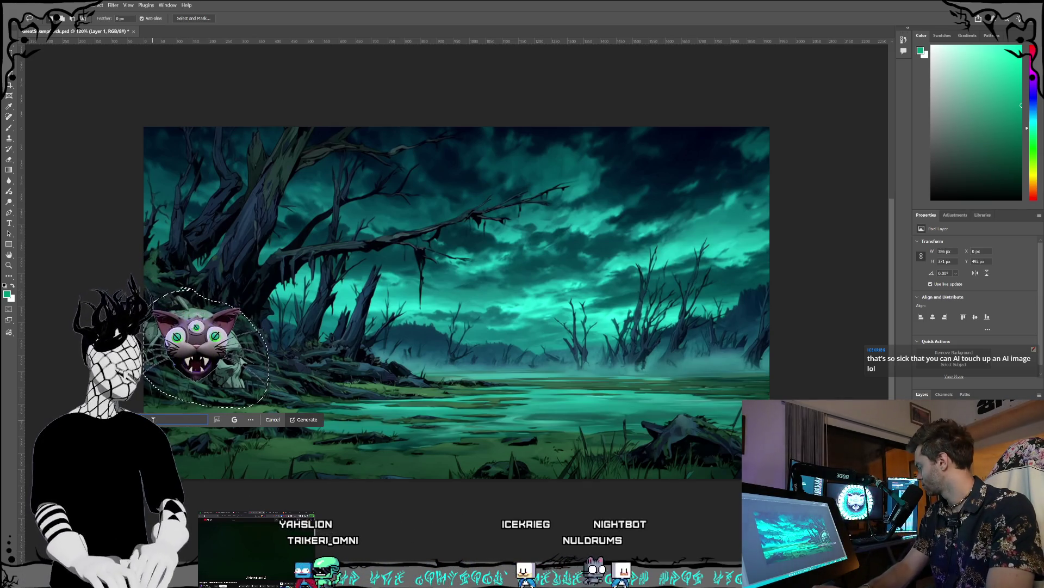
pyautogui.write('me')
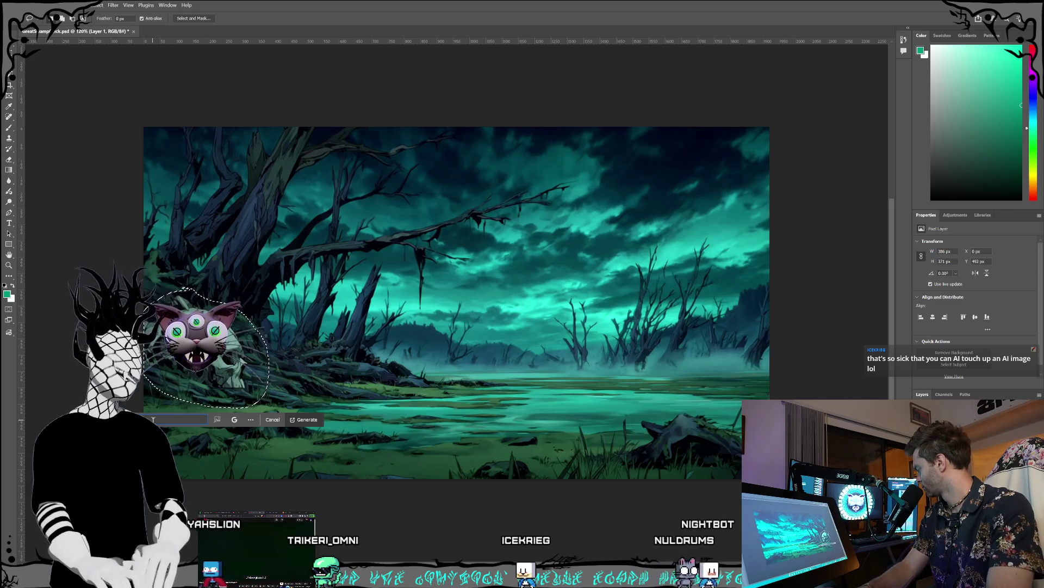
pyautogui.write(' details th')
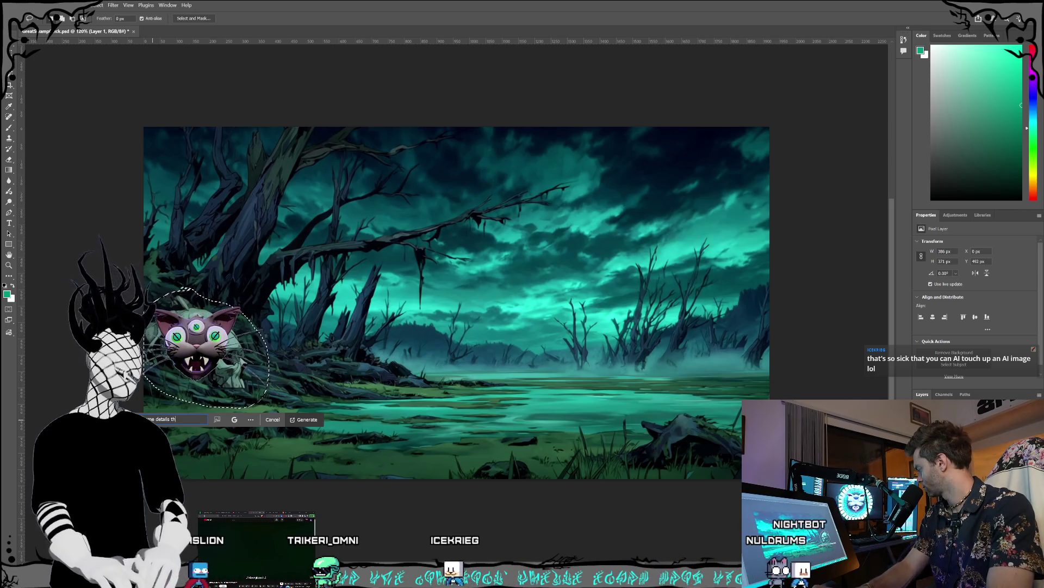
pyautogui.write("at don't make any sent")
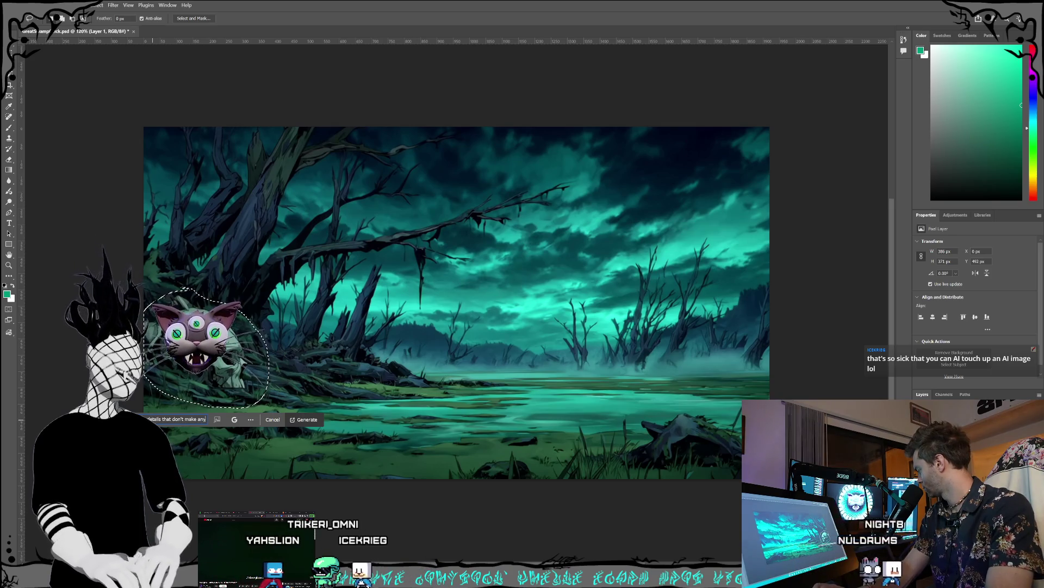
pyautogui.press('BackSpace')
pyautogui.write('se and')
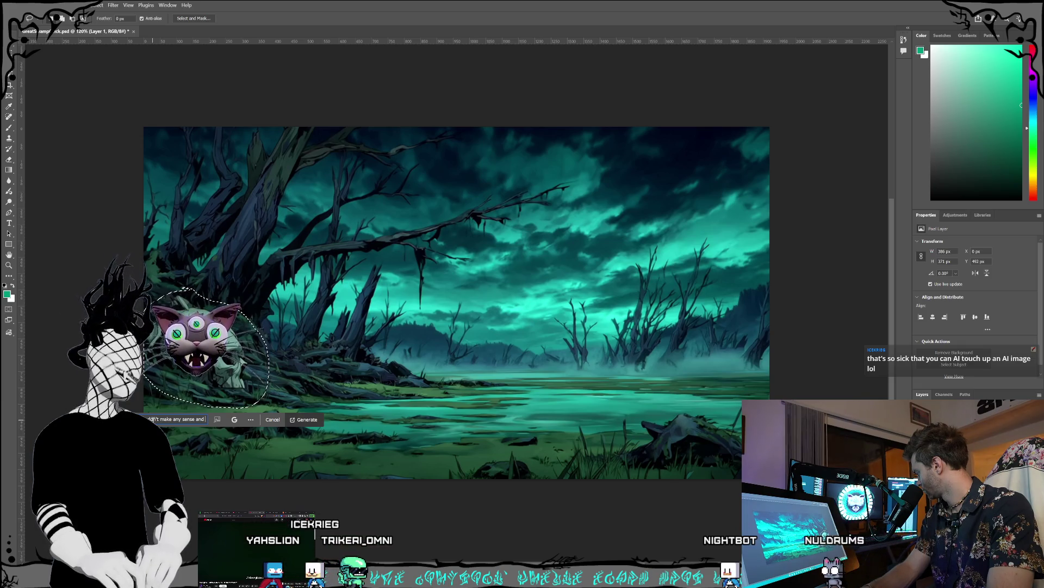
pyautogui.write("it's m")
pyautogui.write('issing the lowe')
pyautogui.press('BackSpace')
pyautogui.press('BackSpace')
pyautogui.press('BackSpace')
pyautogui.write('blurring')
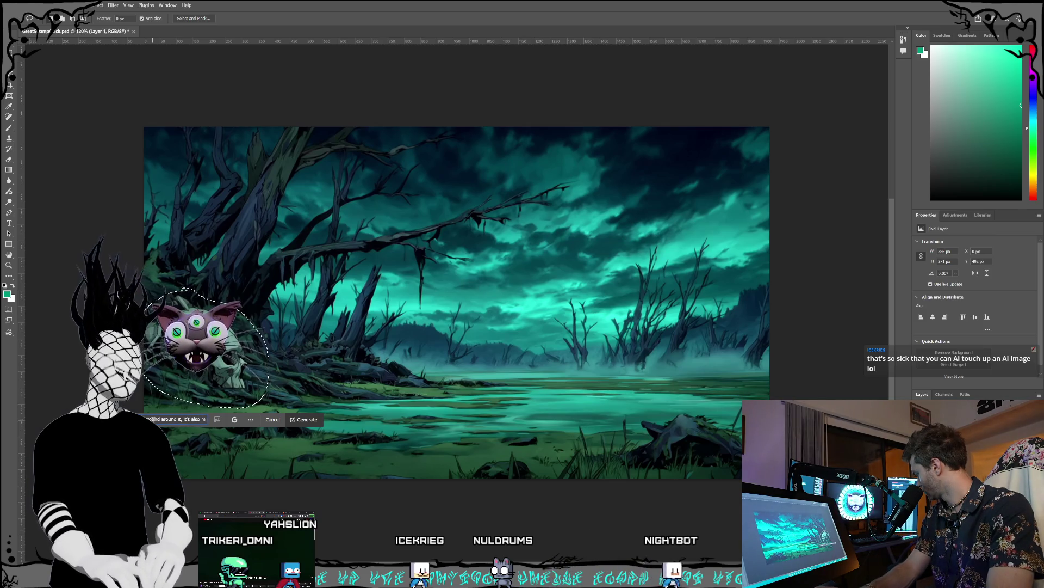
pyautogui.write("half of it's jaw")
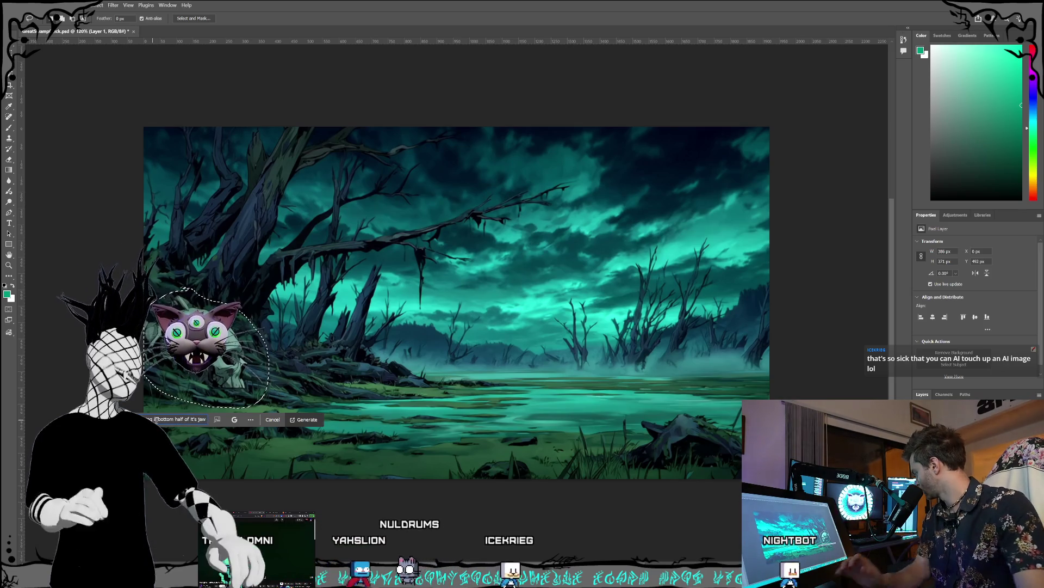
pyautogui.click(306, 419)
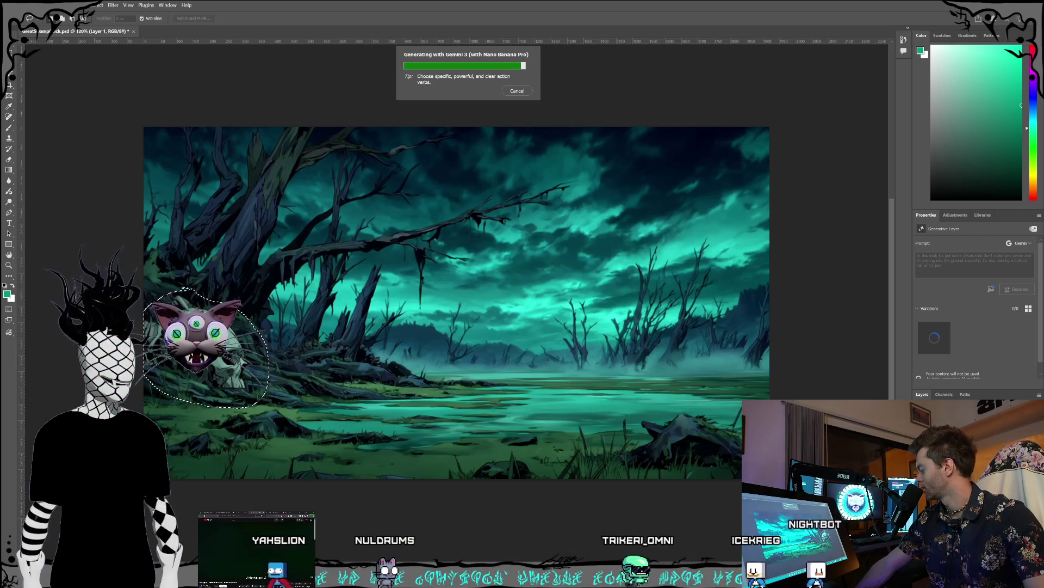
# Switch to the desktop and bring up the browser while the fill generates.
pyautogui.press('super+d')
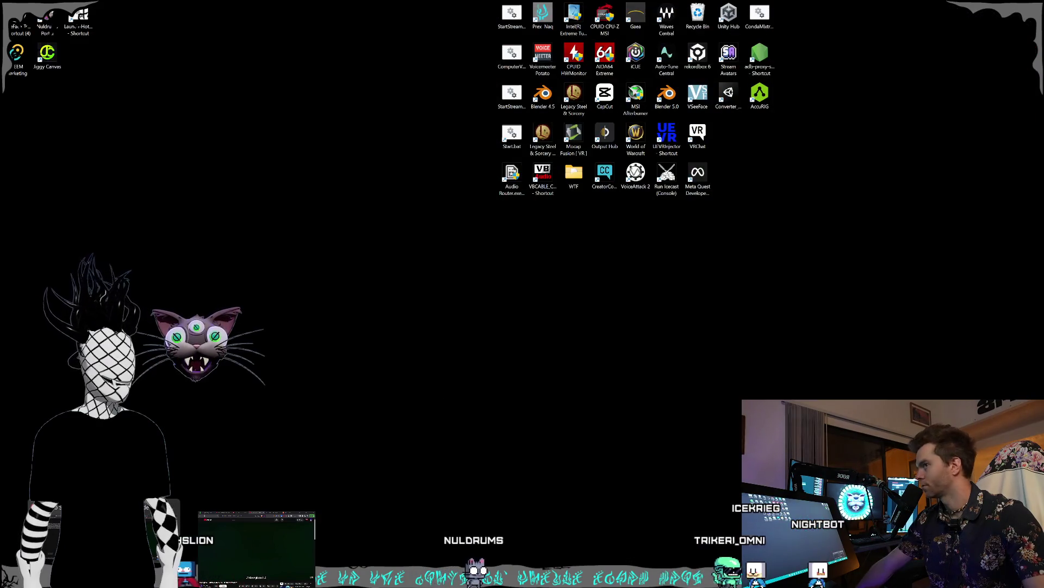
pyautogui.press('super+d')
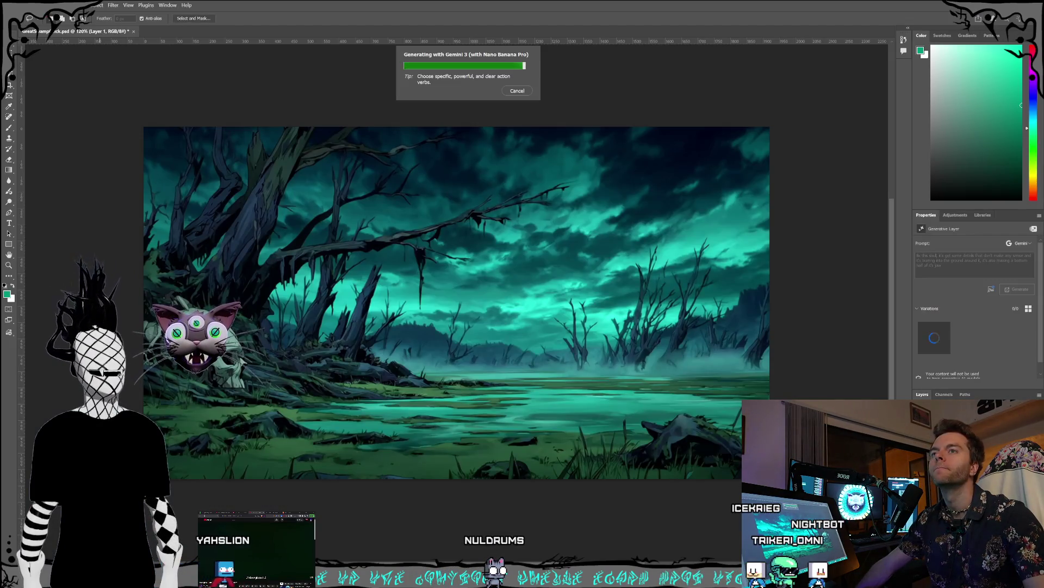
pyautogui.press('super+2')
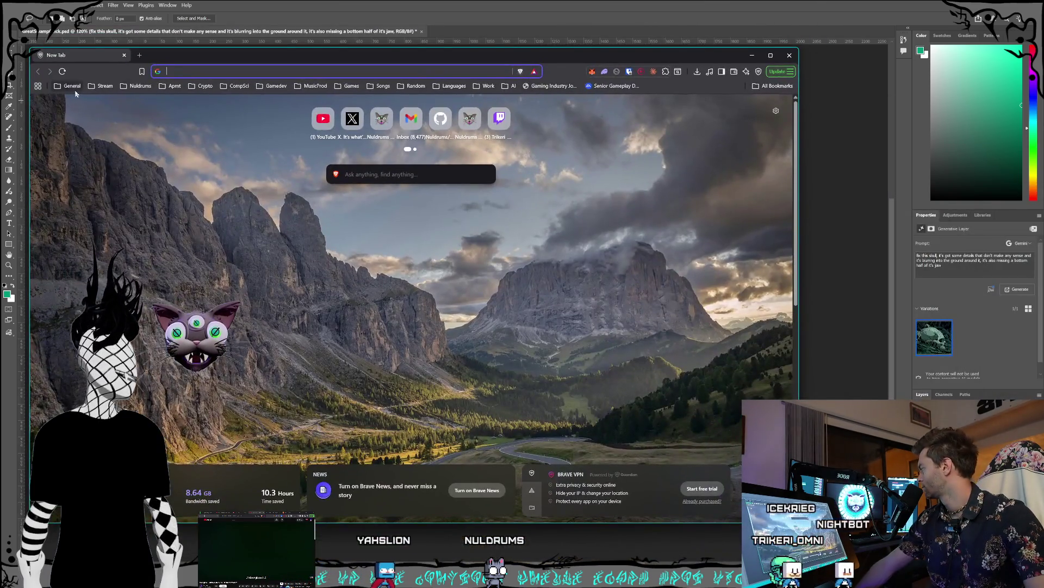
# Open Gmail from the General bookmarks, view another signed-in account's inbox, then close the browser.
pyautogui.click(72, 86)
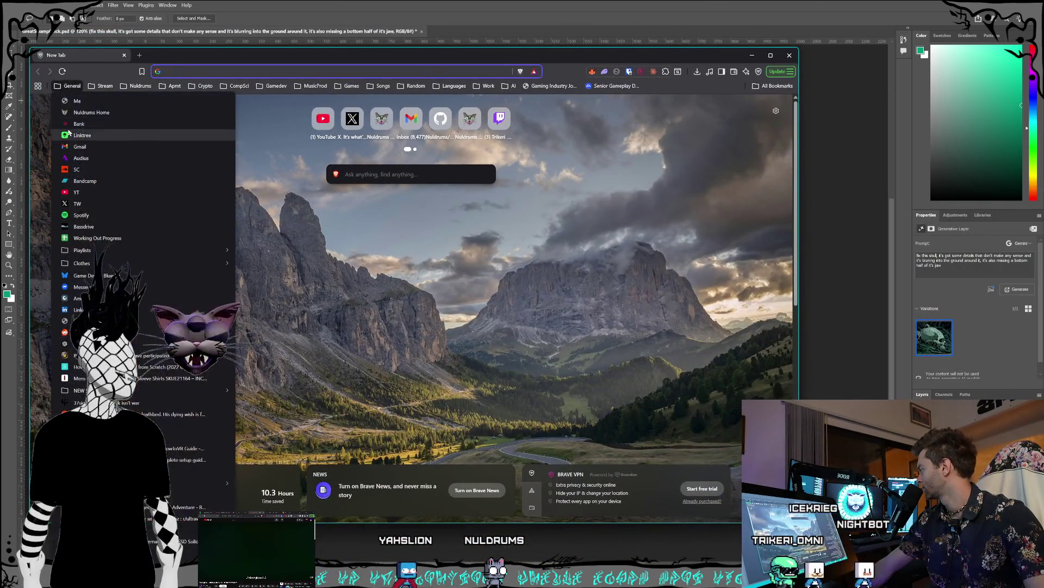
pyautogui.click(98, 141)
pyautogui.moveTo(176, 59)
pyautogui.mouseDown()
pyautogui.moveTo(187, 63)
pyautogui.moveTo(124, 56)
pyautogui.moveTo(166, 66)
pyautogui.mouseUp()
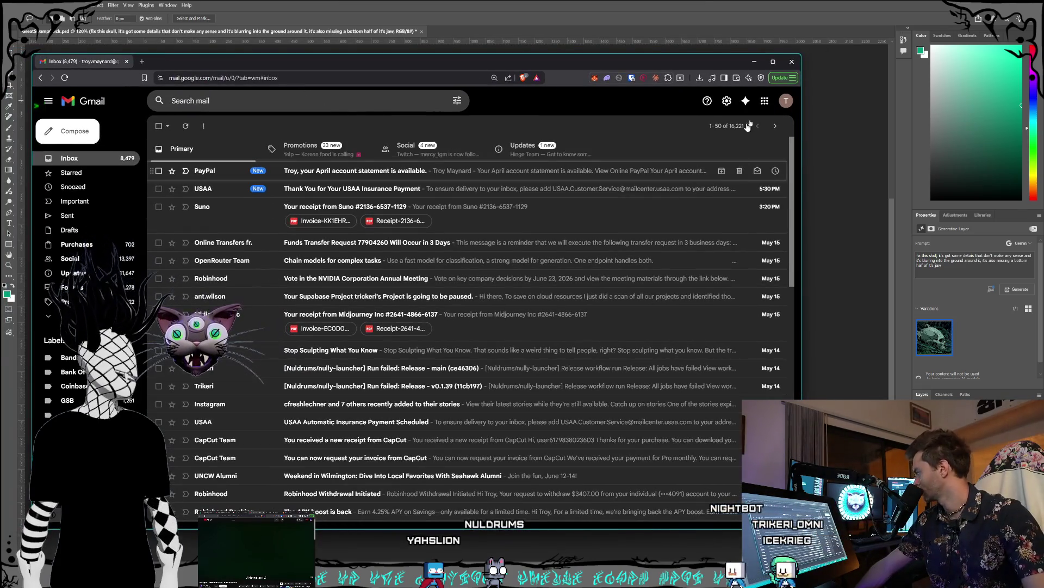
pyautogui.click(786, 101)
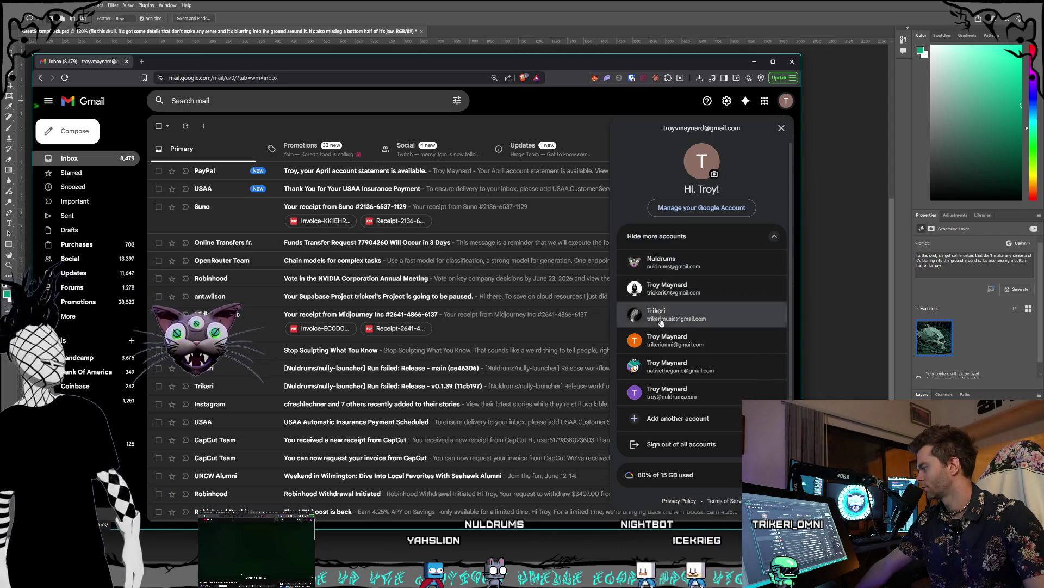
pyautogui.click(674, 315)
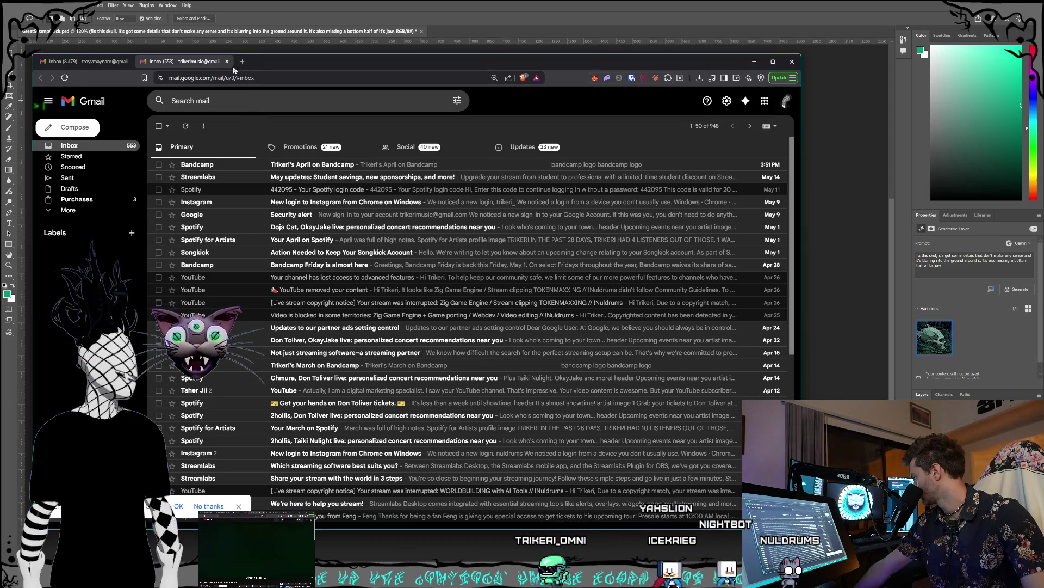
pyautogui.click(226, 62)
pyautogui.click(126, 61)
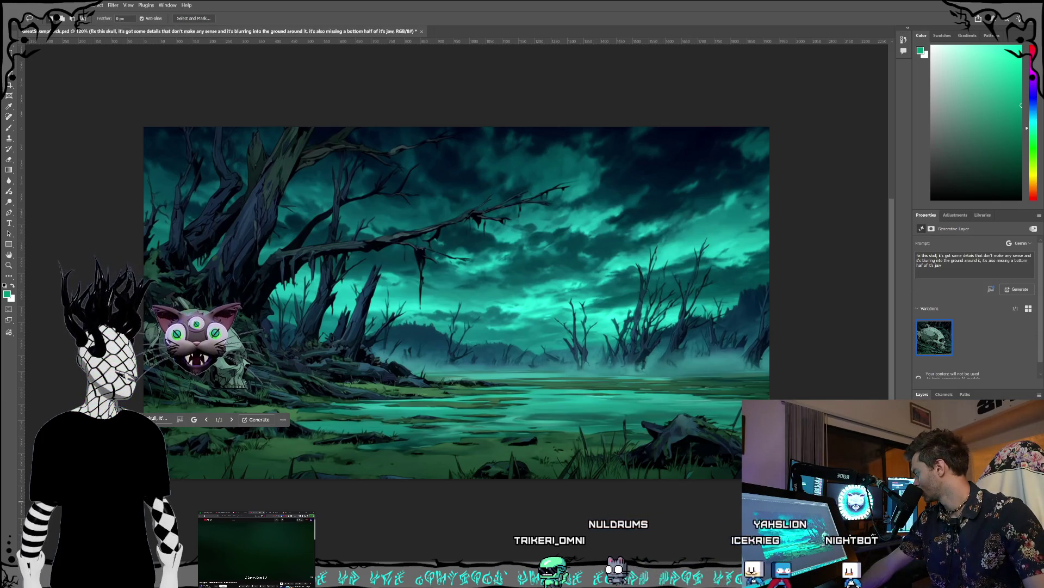
# Toggle the selection off and back on, then activate Layer 1 and the Eraser tool.
pyautogui.hotkey('ctrl', 'd')
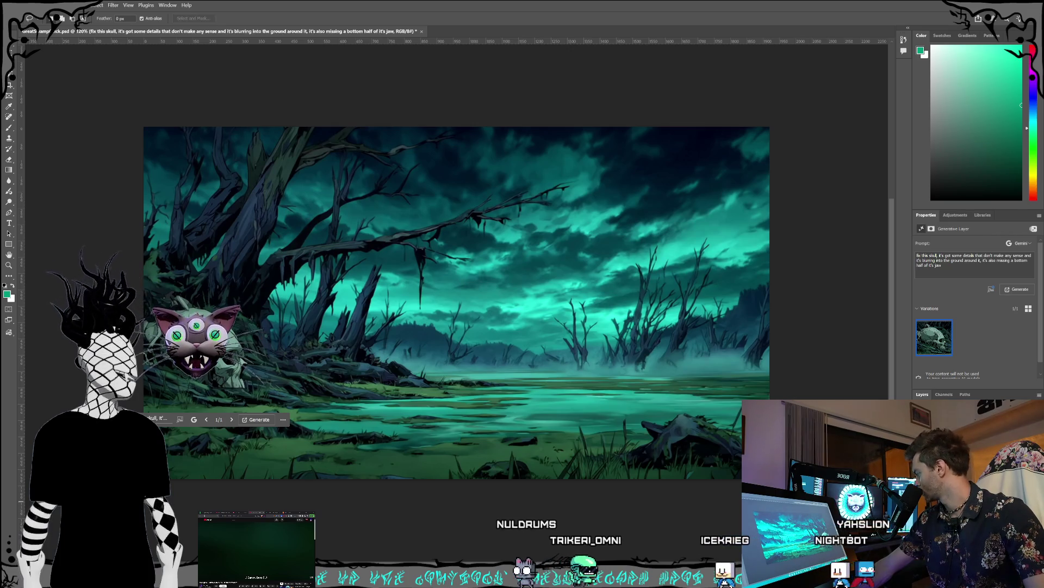
pyautogui.hotkey('ctrl', 'z')
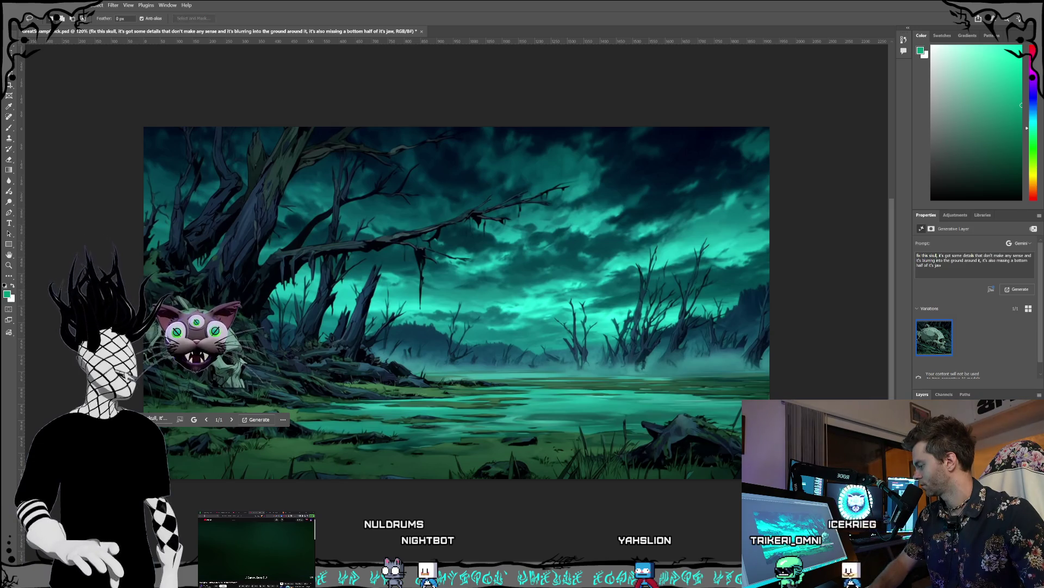
pyautogui.hotkey('alt', '[')
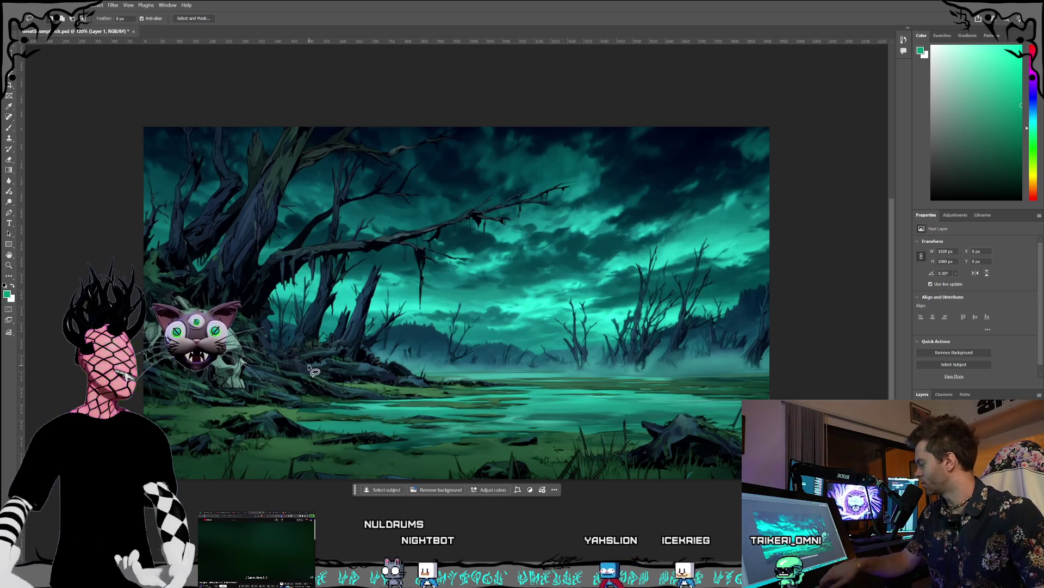
pyautogui.press('e')
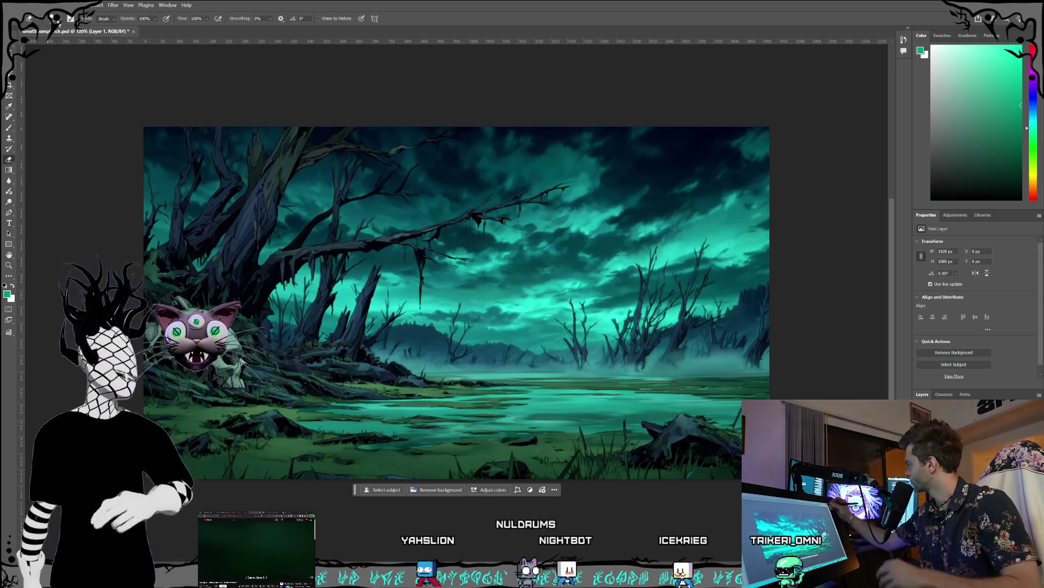
# Shrink the eraser to 15 px and erase the skull and white fur along the cat's left edge.
pyautogui.click(57, 18)
pyautogui.moveTo(58, 47); pyautogui.dragTo(53, 48)
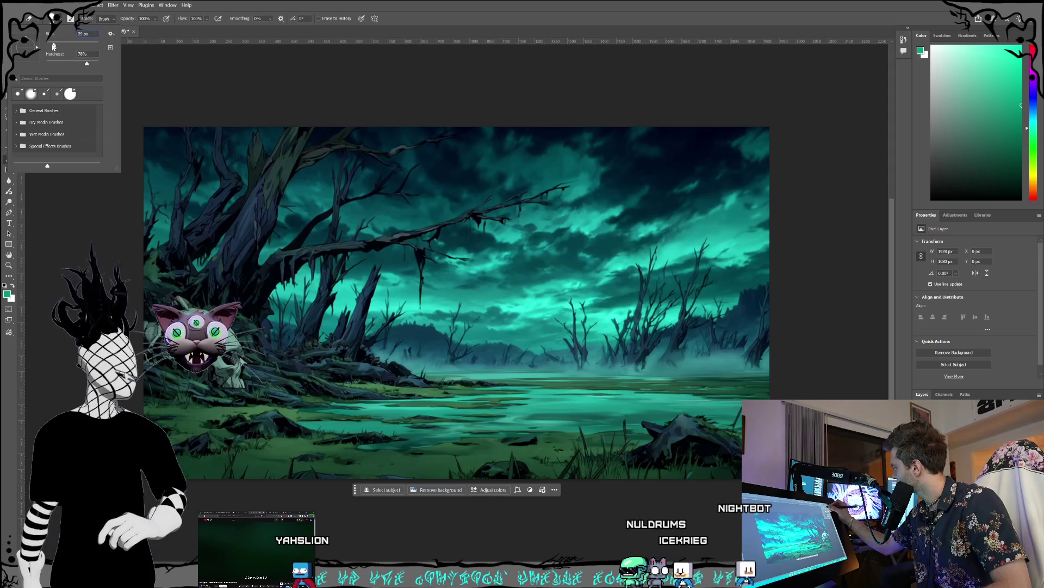
pyautogui.click(149, 248)
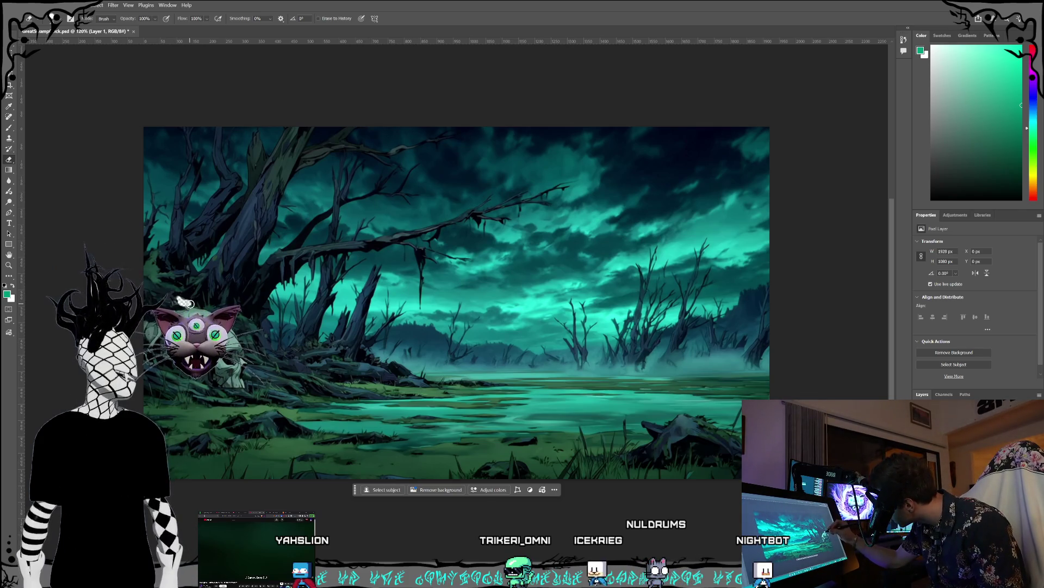
pyautogui.moveTo(184, 304); pyautogui.dragTo(195, 305)
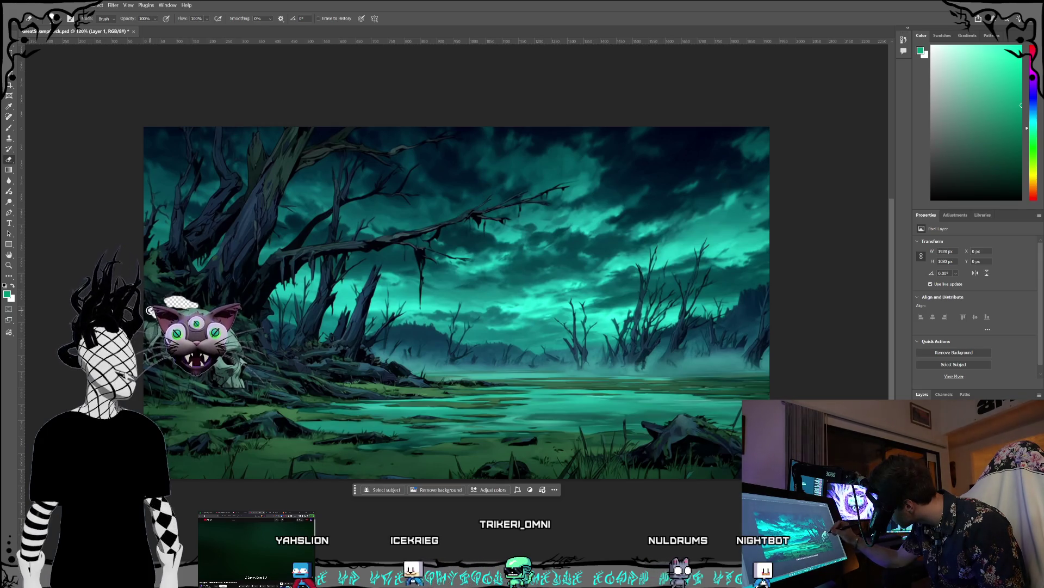
pyautogui.moveTo(150, 310); pyautogui.dragTo(152, 342)
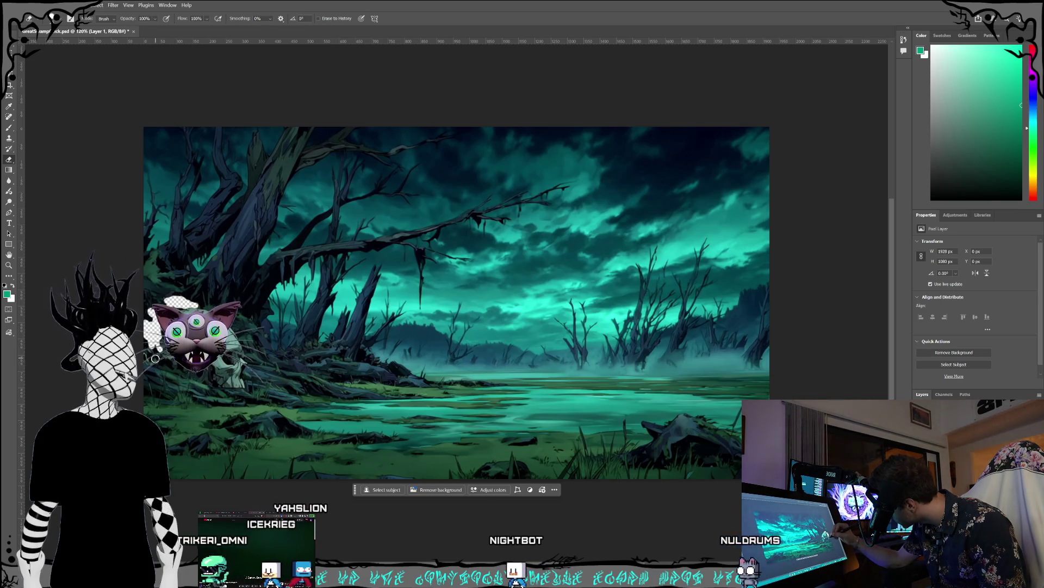
pyautogui.moveTo(156, 348); pyautogui.dragTo(173, 365)
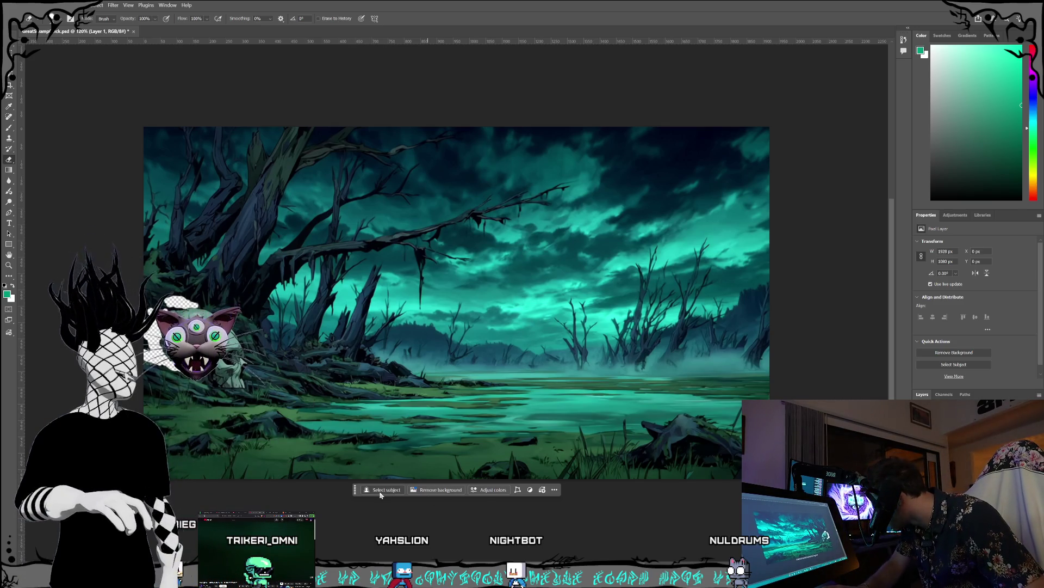
# Lasso the erased patch, generate a fill with a chosen model, then undo to restore the swamp.
pyautogui.press('l')
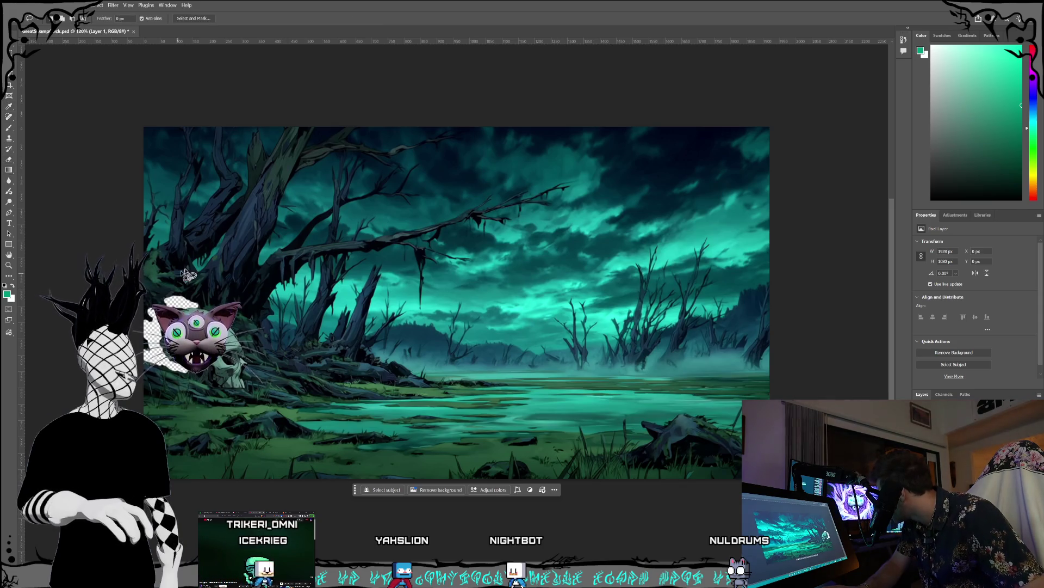
pyautogui.moveTo(181, 292)
pyautogui.mouseDown()
pyautogui.moveTo(163, 294)
pyautogui.moveTo(142, 321)
pyautogui.moveTo(144, 359)
pyautogui.moveTo(190, 377)
pyautogui.moveTo(181, 309)
pyautogui.moveTo(154, 293)
pyautogui.mouseUp()
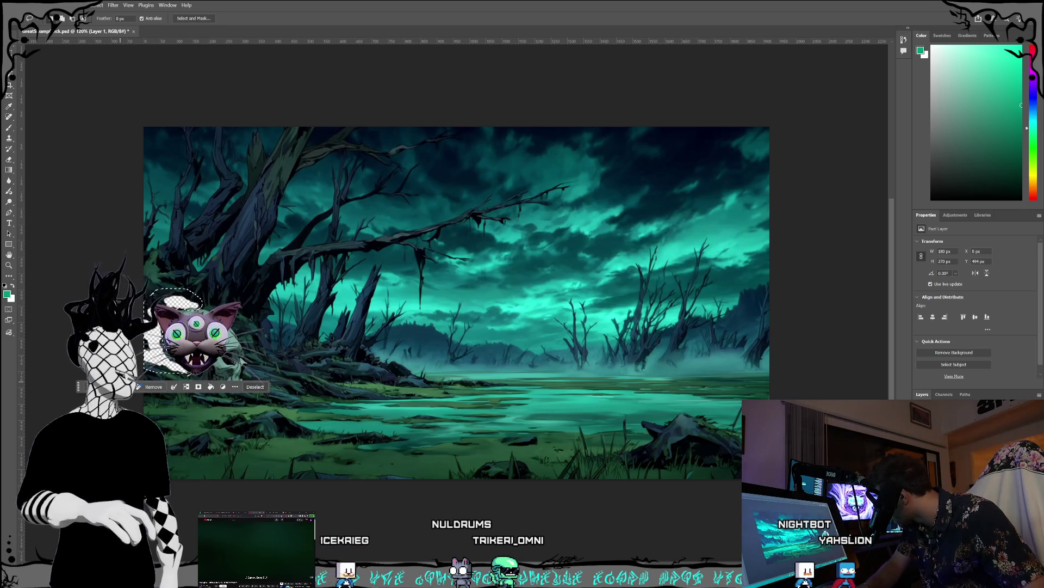
pyautogui.click(155, 387)
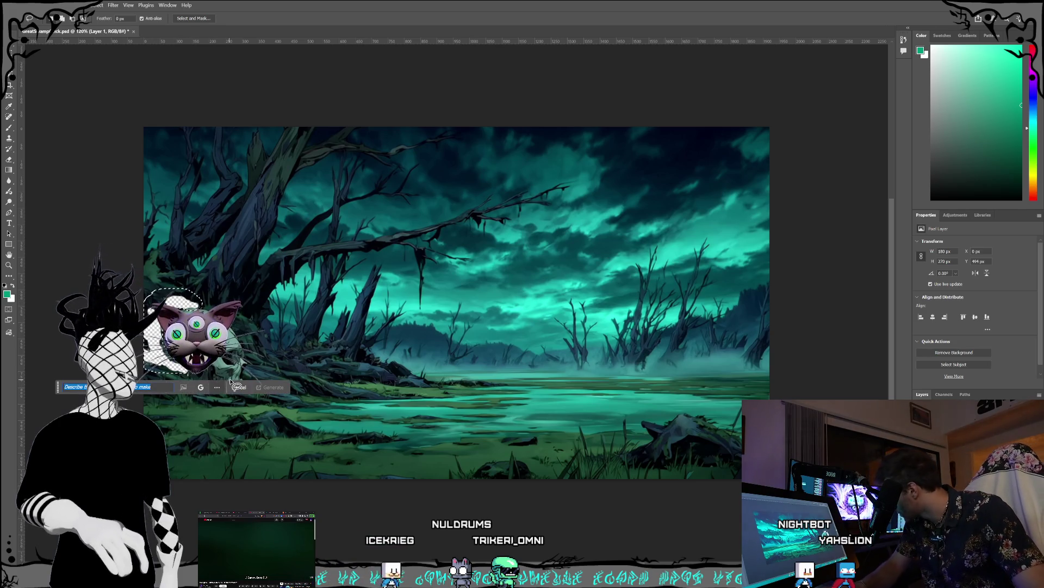
pyautogui.click(200, 388)
pyautogui.click(163, 292)
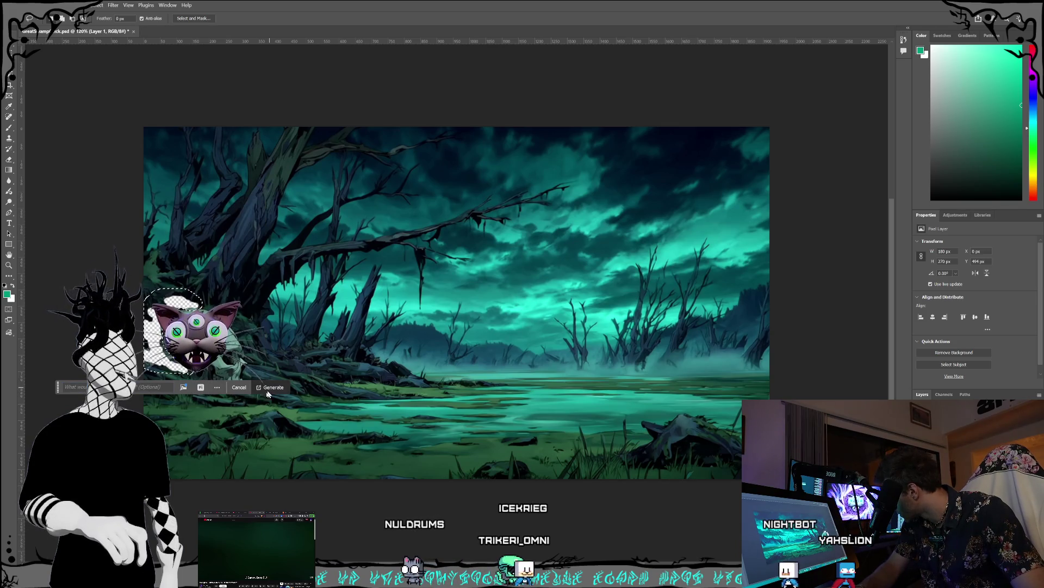
pyautogui.click(270, 388)
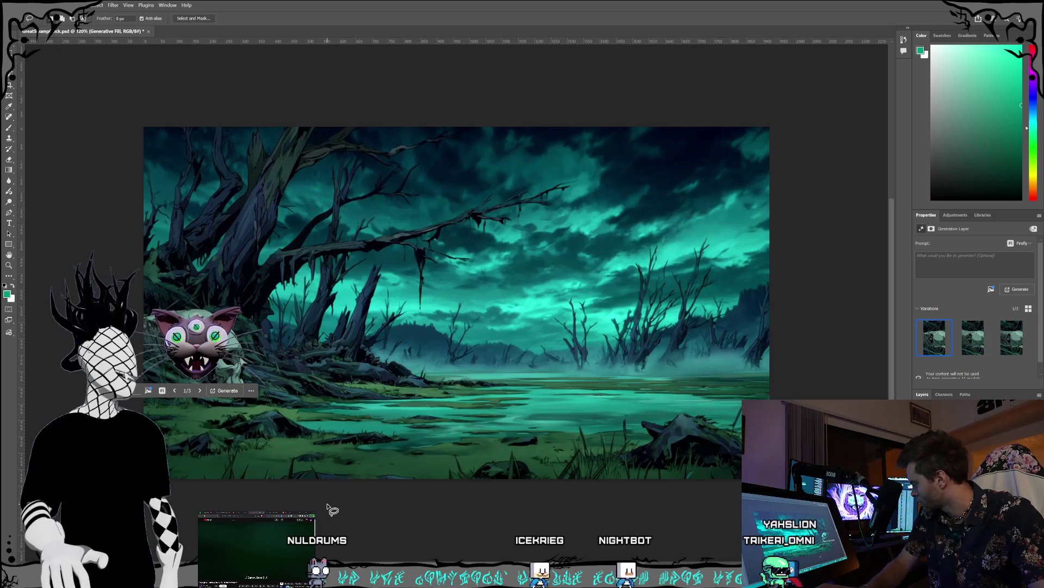
pyautogui.press('Delete')
pyautogui.hotkey('ctrl', 'z')
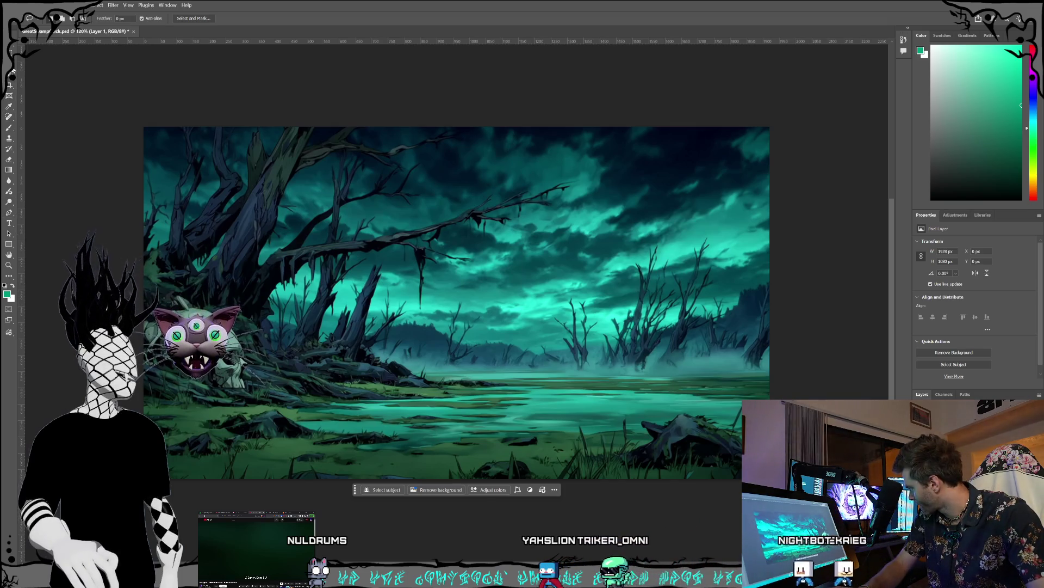
# Switch to the Eraser tool to clear the skull beside the cat again.
pyautogui.click(8, 159)
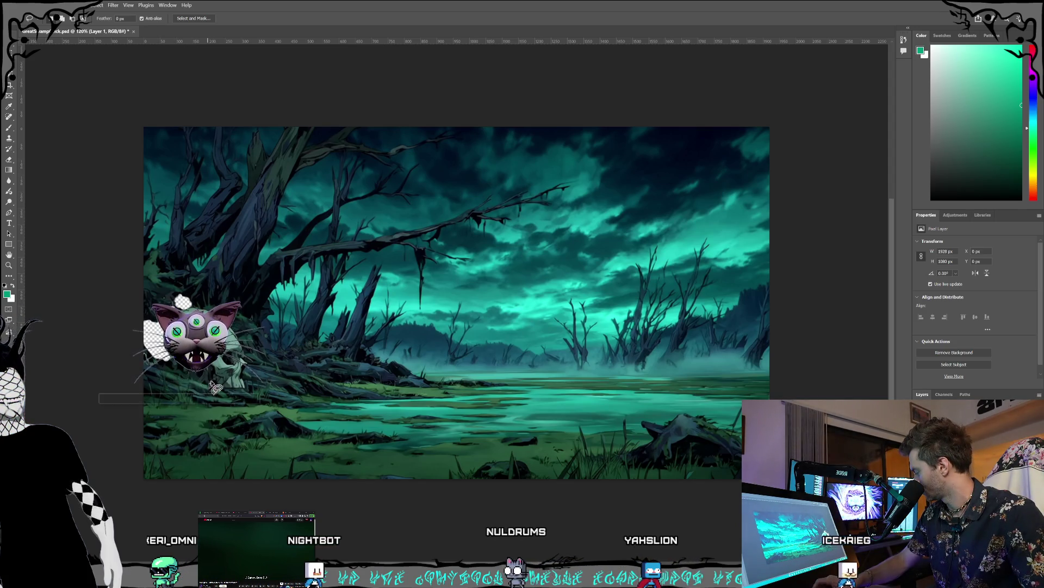
# Redraw a lasso around the purple cat and erased patch, then open Generative Fill's model list.
pyautogui.moveTo(210, 384); pyautogui.dragTo(221, 374)
pyautogui.click(161, 278)
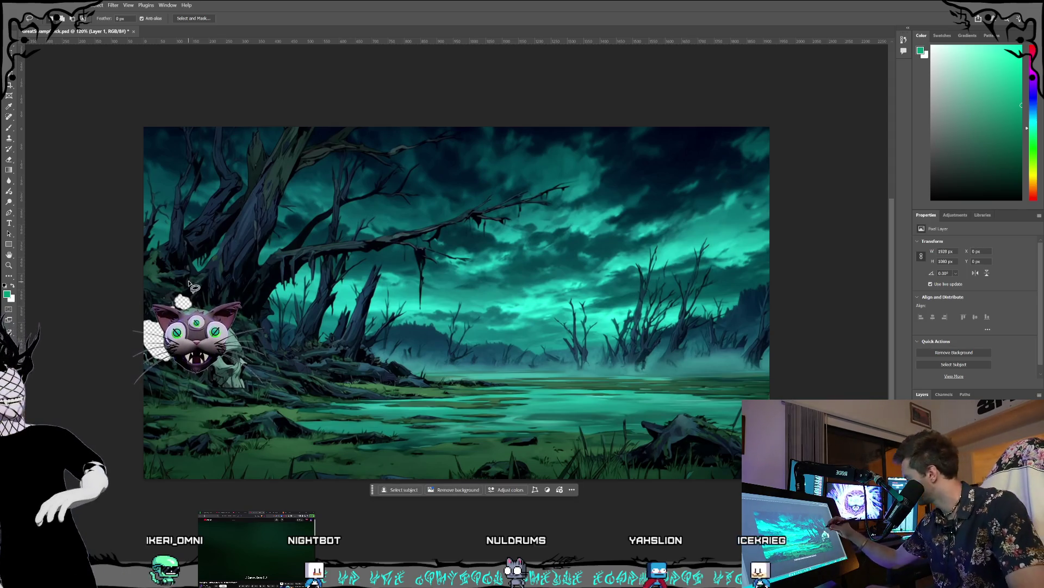
pyautogui.moveTo(190, 293)
pyautogui.mouseDown()
pyautogui.moveTo(163, 314)
pyautogui.moveTo(147, 357)
pyautogui.moveTo(215, 400)
pyautogui.moveTo(251, 387)
pyautogui.moveTo(243, 344)
pyautogui.moveTo(223, 325)
pyautogui.mouseUp()
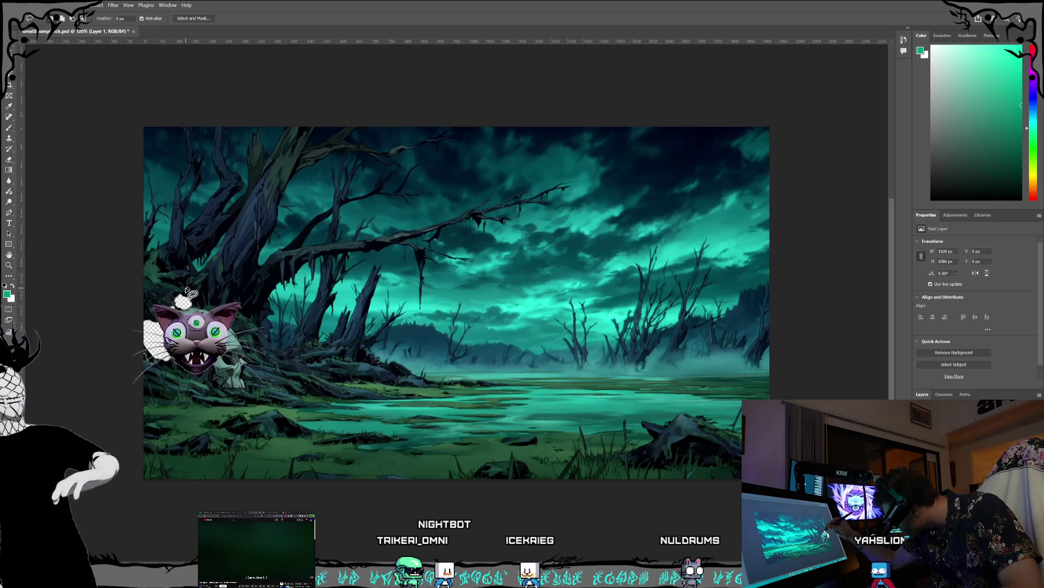
pyautogui.moveTo(185, 289); pyautogui.dragTo(179, 296)
pyautogui.click(125, 416)
pyautogui.click(208, 417)
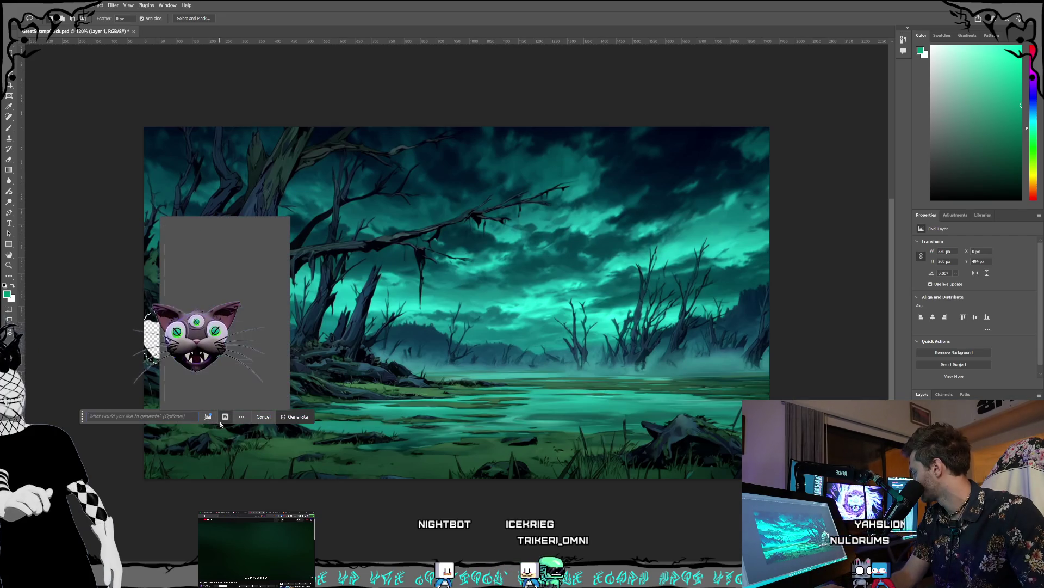
# Pick Gemini and prompt it to fill the ground behind the skull and fix its details.
pyautogui.click(216, 379)
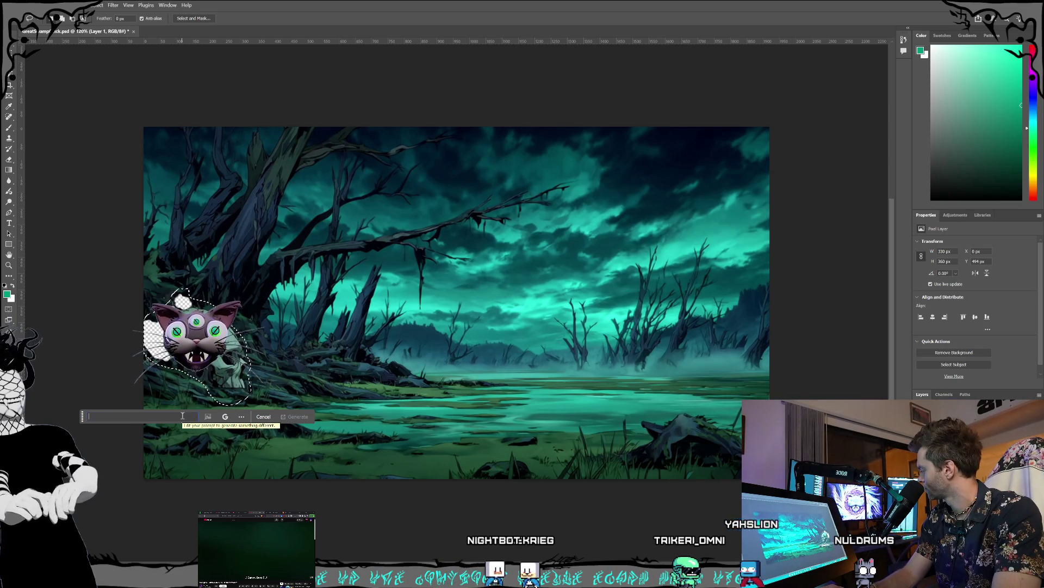
pyautogui.write('fill in the ')
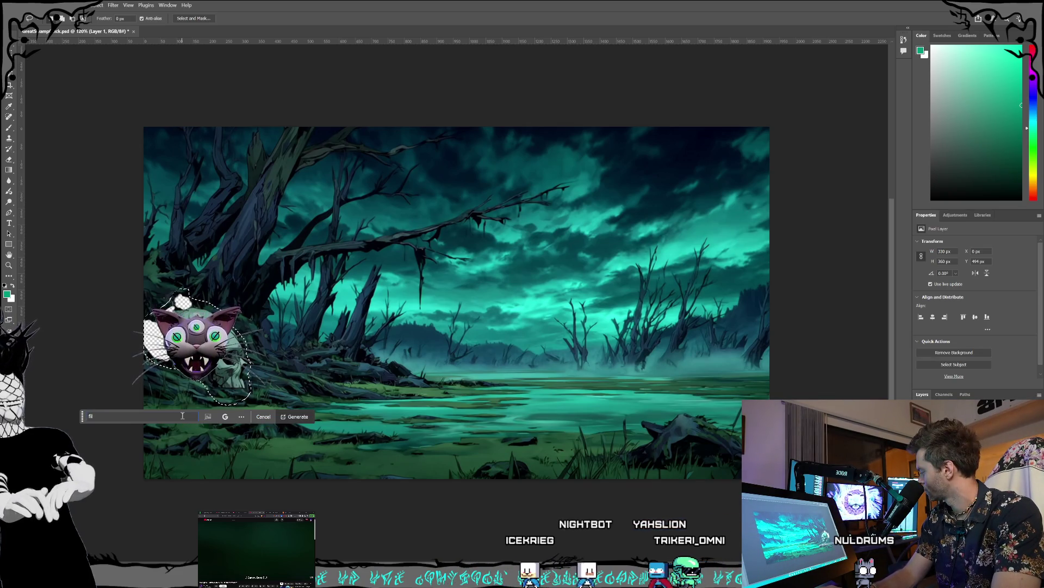
pyautogui.write('g')
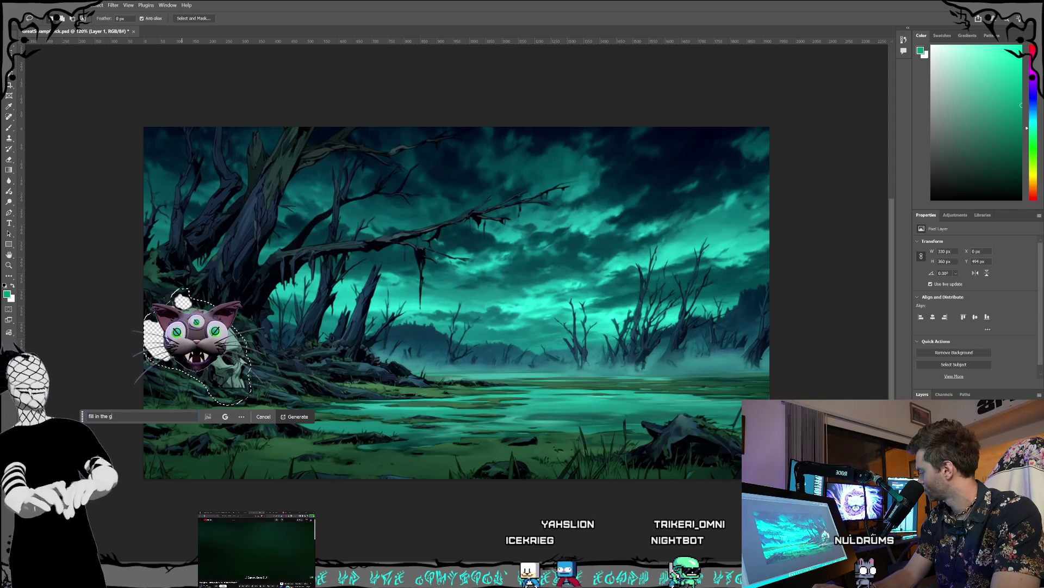
pyautogui.write('round and e')
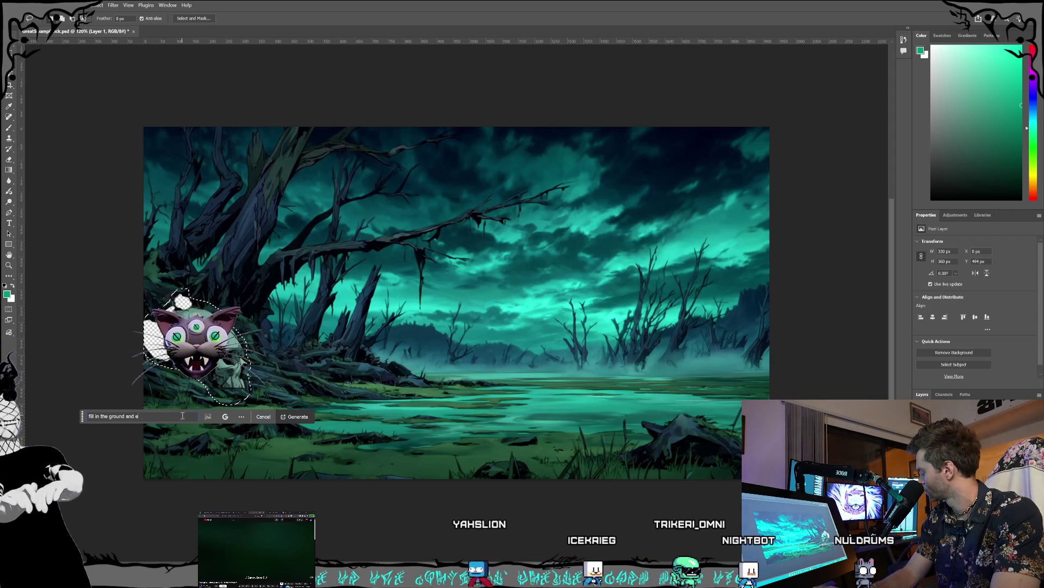
pyautogui.write('mpty space')
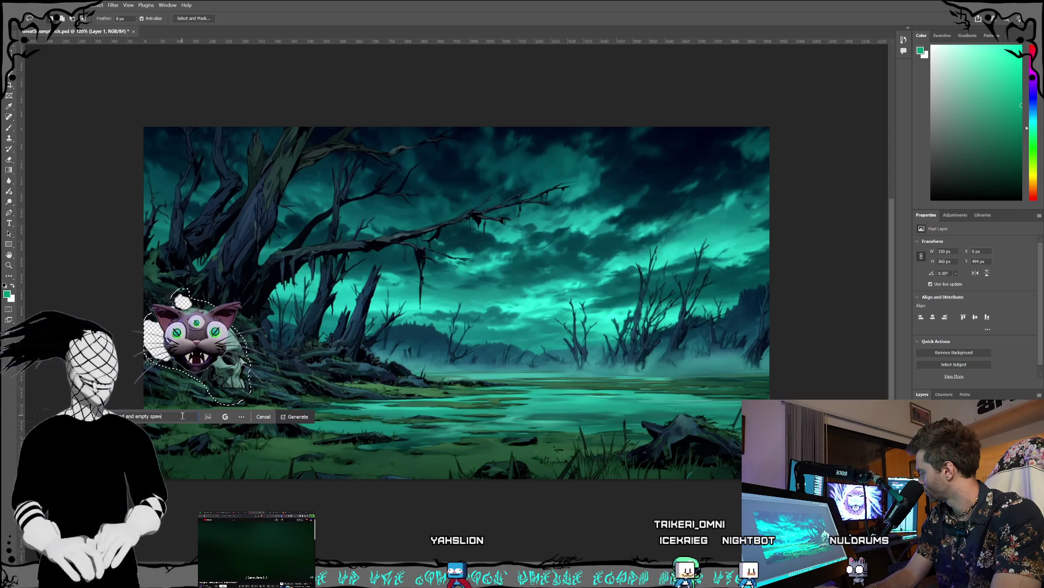
pyautogui.write(' behin')
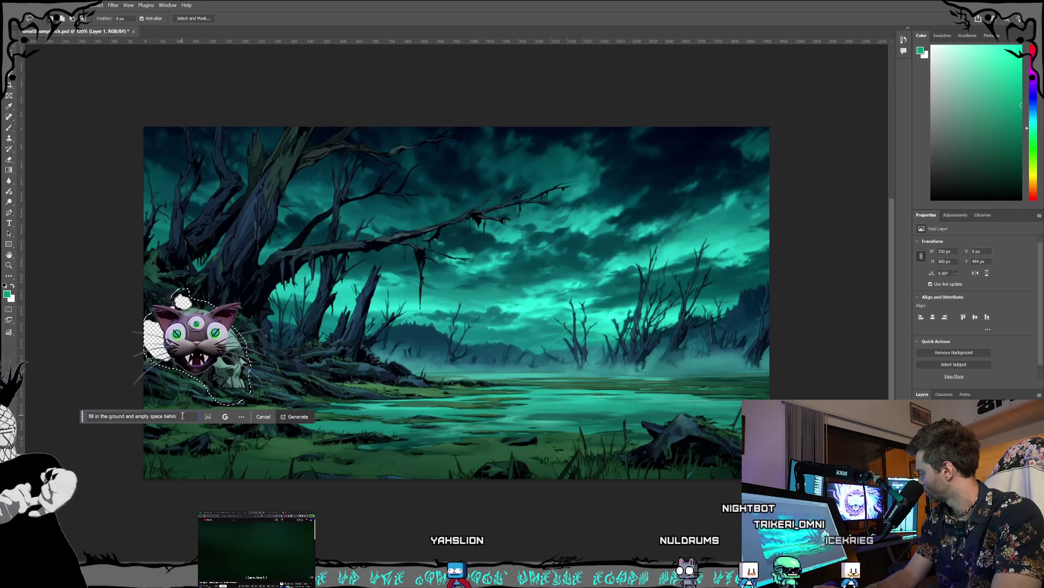
pyautogui.write('d that s')
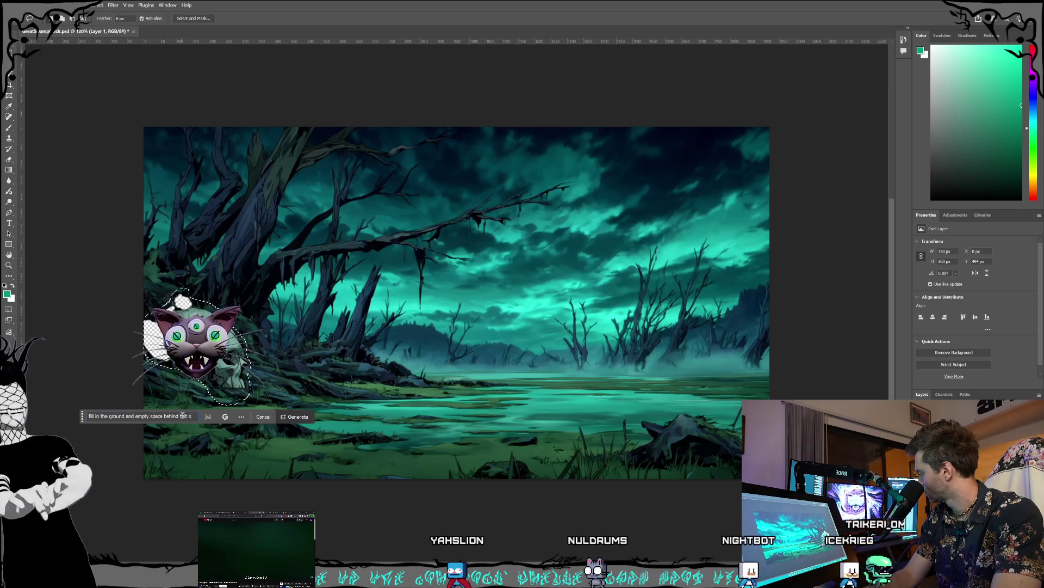
pyautogui.press('BackSpace')
pyautogui.press('BackSpace')
pyautogui.write('kull,')
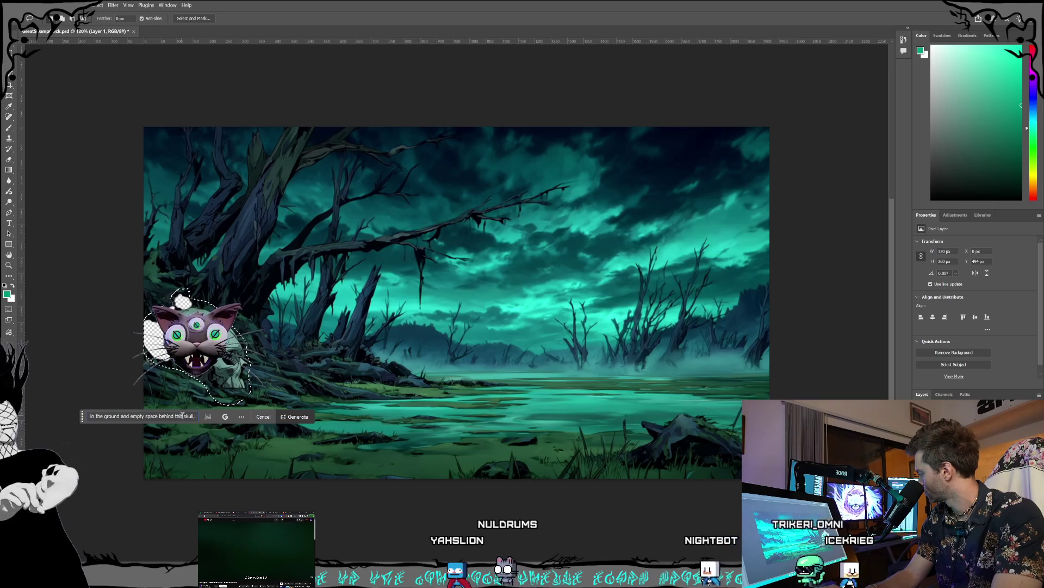
pyautogui.write(' add a')
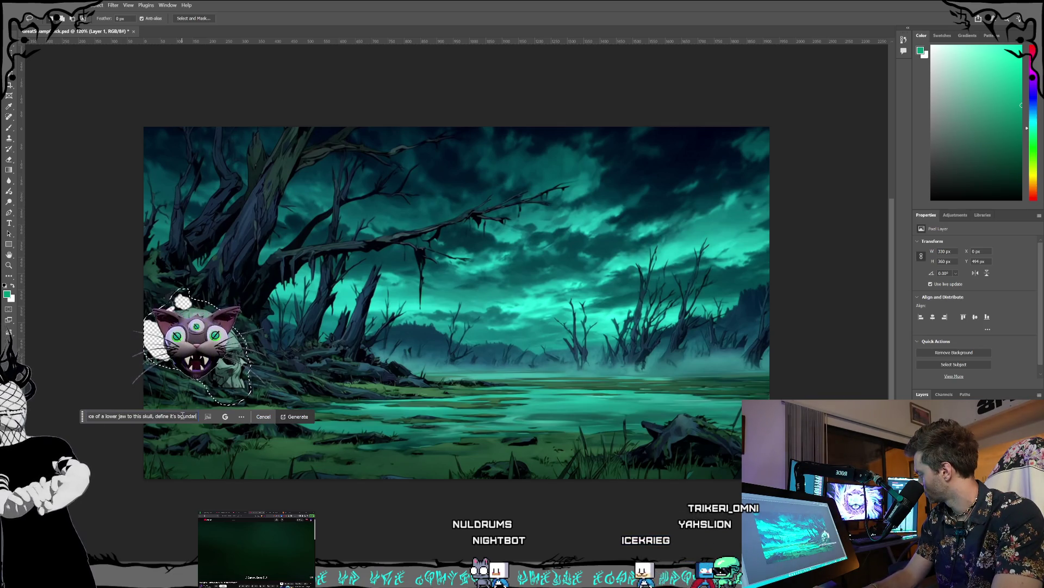
pyautogui.write('more')
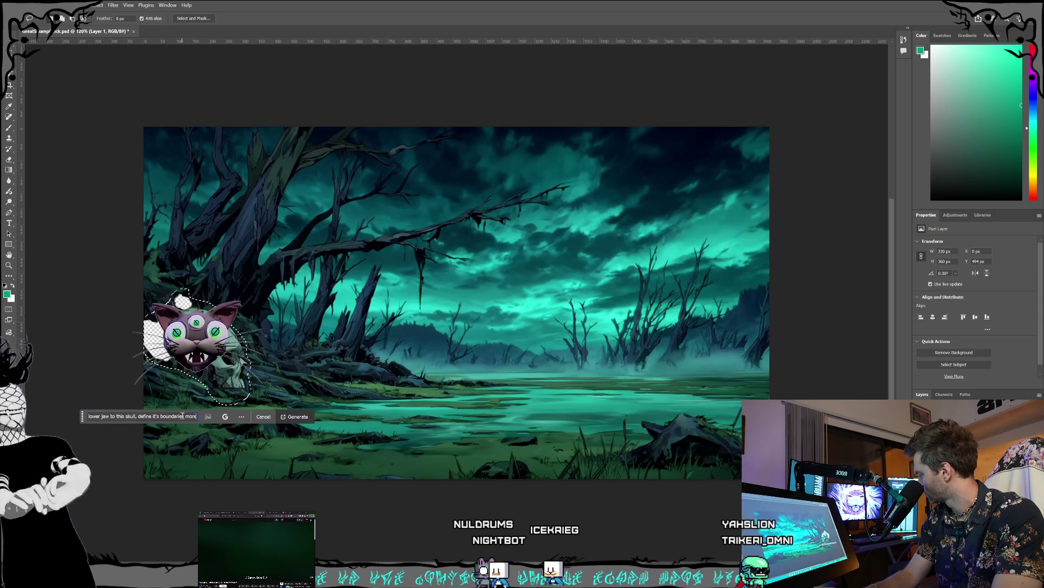
pyautogui.write(' in')
pyautogui.write(' the back and rem')
pyautogui.press('BackSpace')
pyautogui.press('BackSpace')
pyautogui.press('BackSpace')
pyautogui.write('fix some of the detailes')
pyautogui.press('BackSpace')
pyautogui.press('BackSpace')
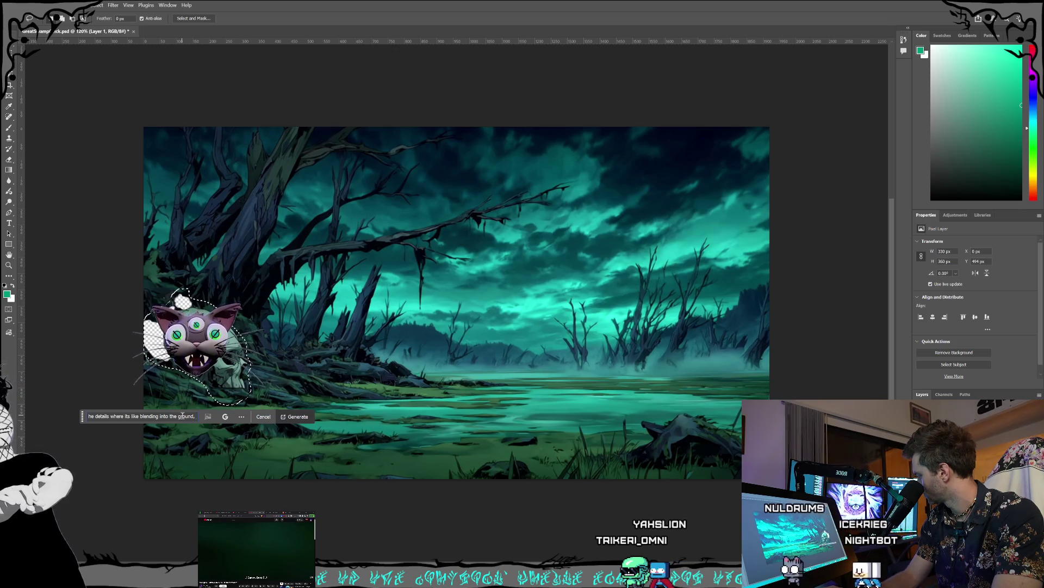
pyautogui.write('s much of the or')
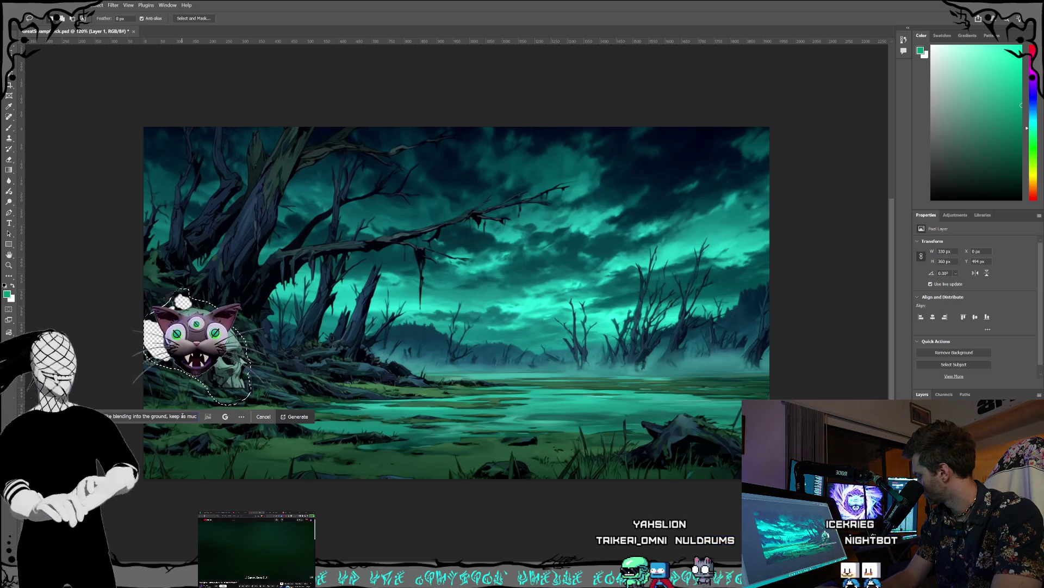